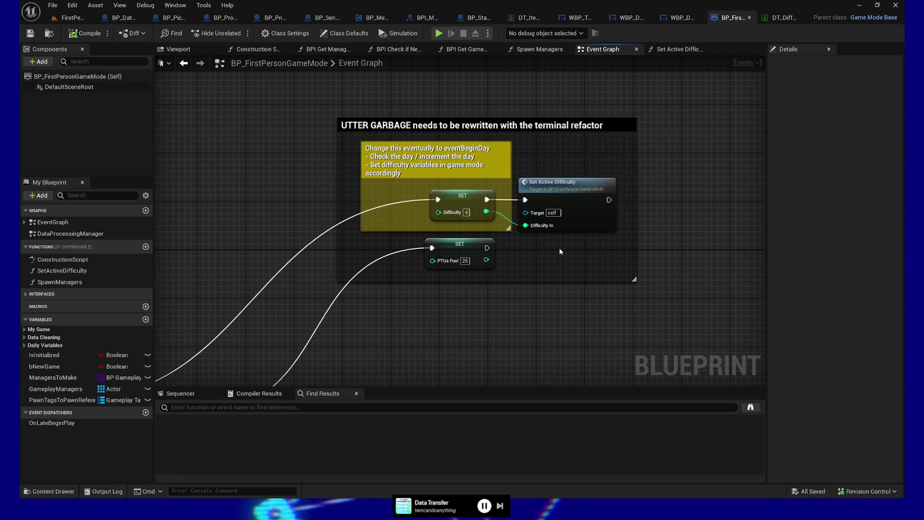
Inspect the Set Active Difficulty node, then switch to WBP_Data's Create Segment Boxes graph
left_click_drag(510, 254, 507, 292)
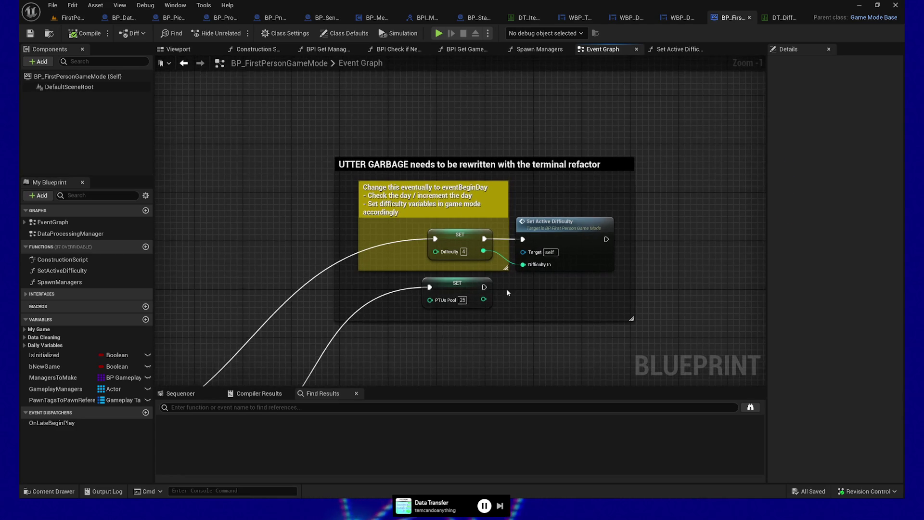
scroll(534, 290, "up", 1)
left_click(603, 224)
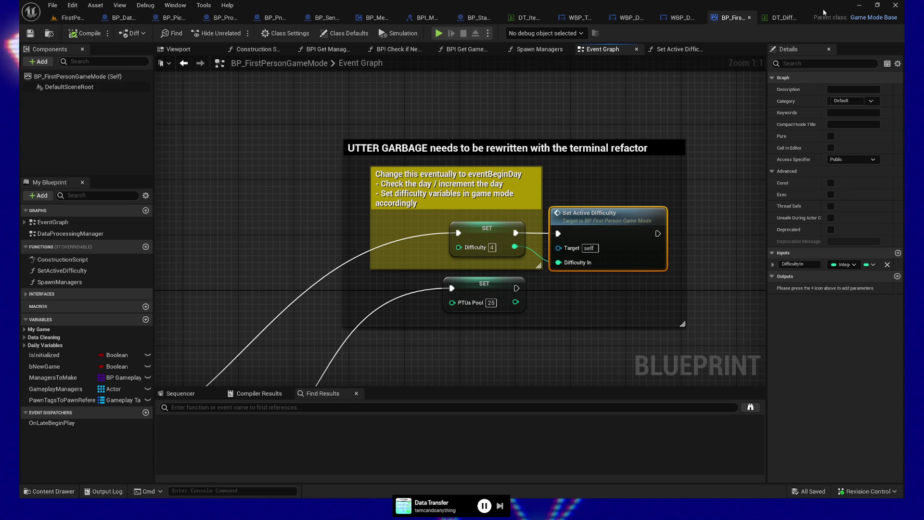
left_click(684, 17)
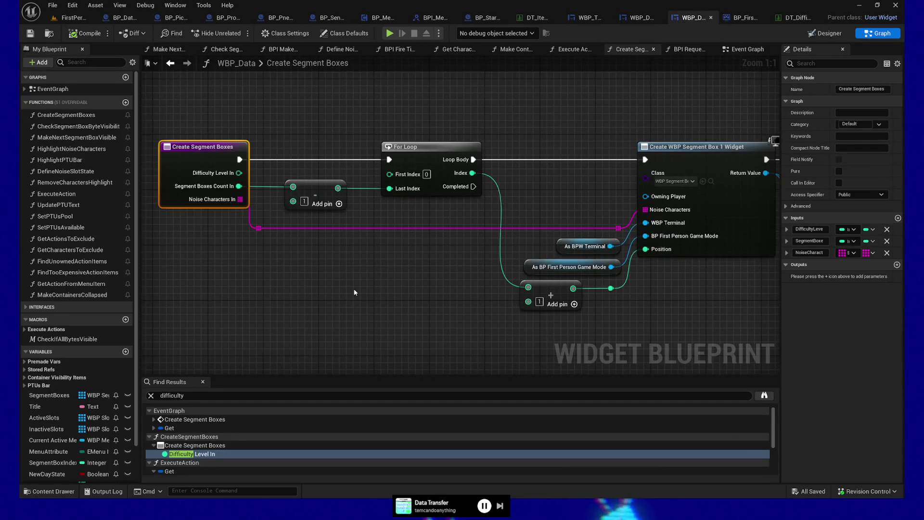
Review WBP_Data's Event Graph, from Get Game Instance Vars to Pre-Construct, then open WBP_DataController
left_click(746, 49)
left_click_drag(442, 144, 509, 139)
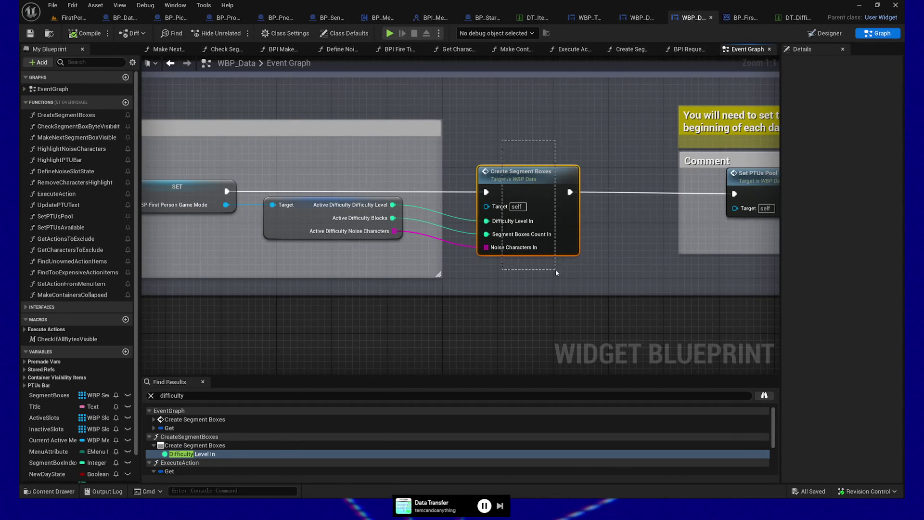
mouse_move(555, 270)
left_mouse_down()
mouse_move(620, 288)
mouse_move(310, 289)
mouse_move(559, 286)
left_mouse_up()
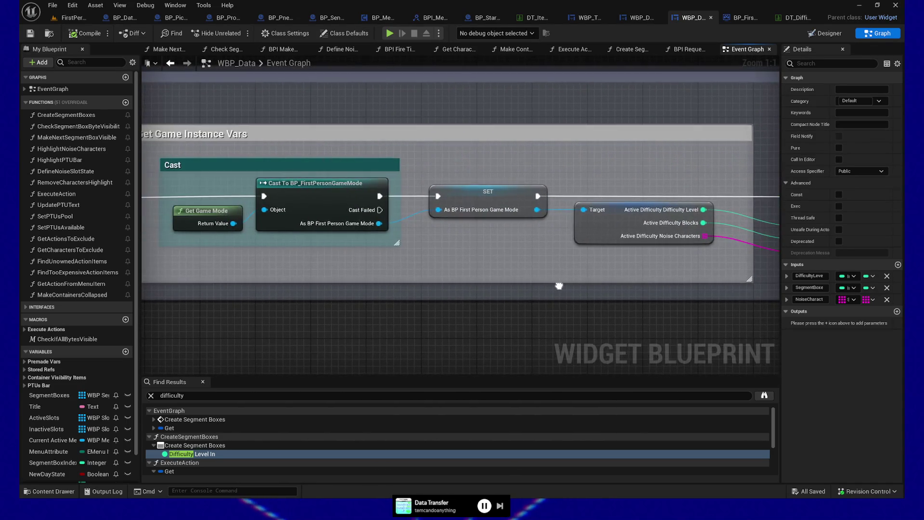
scroll(515, 293, "down", 1)
scroll(296, 295, "down", 1)
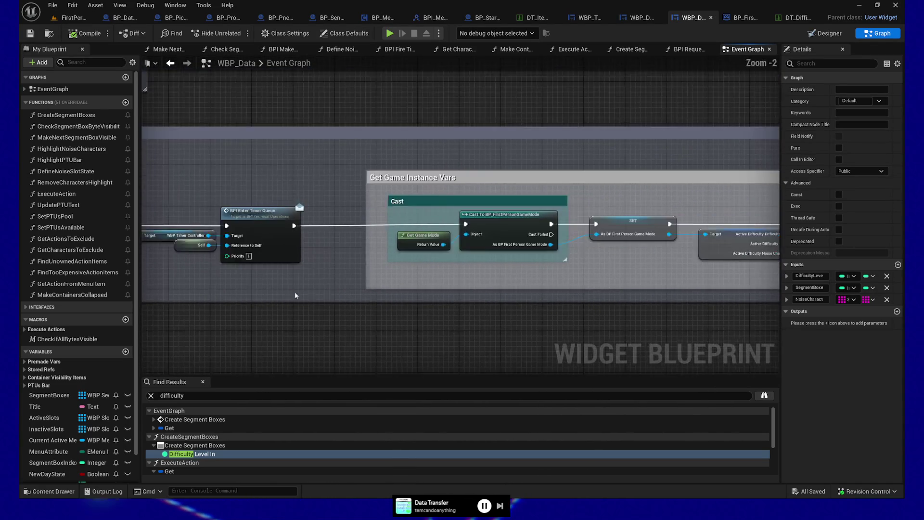
mouse_move(296, 295)
left_mouse_down()
mouse_move(518, 291)
mouse_move(510, 312)
left_mouse_up()
mouse_move(324, 140)
left_mouse_down()
mouse_move(407, 271)
mouse_move(401, 129)
mouse_move(374, 284)
left_mouse_up()
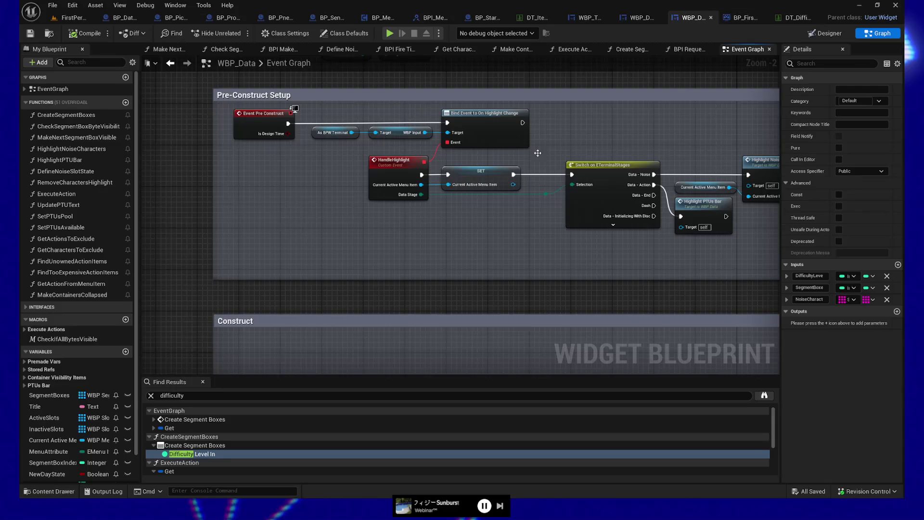
left_click(625, 19)
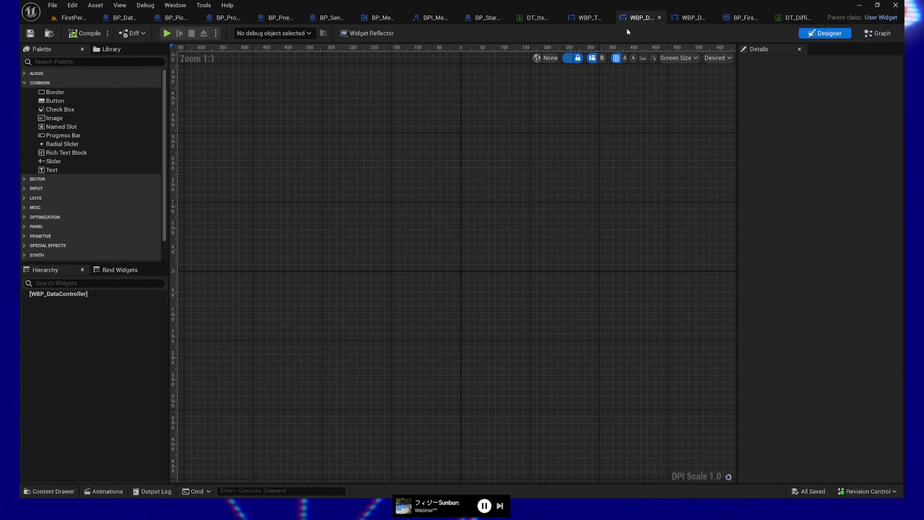
Open WBP_Terminal's graph and enter its Disc Attach State Change function
left_click(581, 18)
left_click(882, 35)
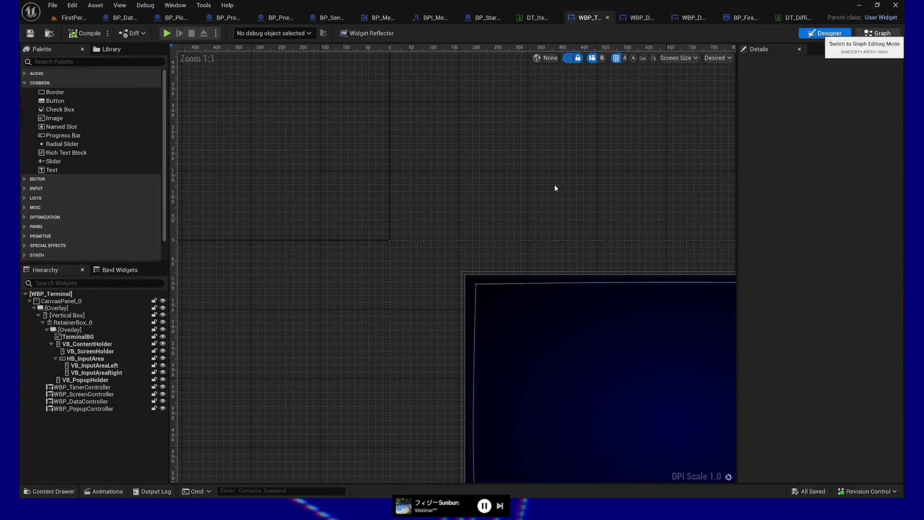
scroll(515, 205, "up", 3)
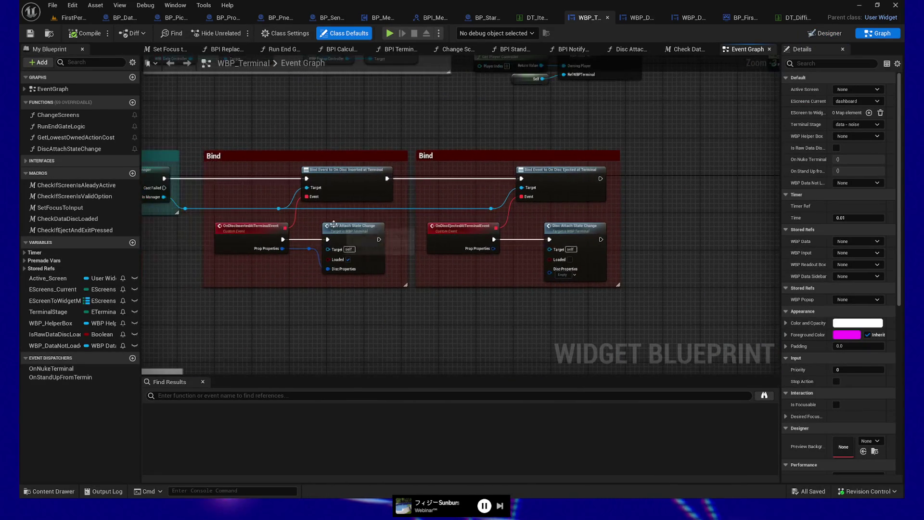
double_click(352, 226)
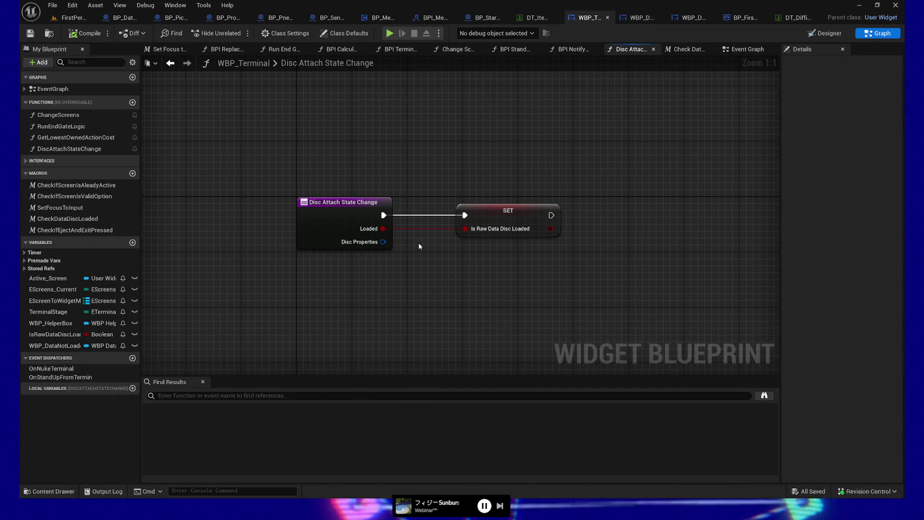
Add a Get Game Mode node to the Disc Attach State Change graph
right_click(413, 312)
type("get game mode")
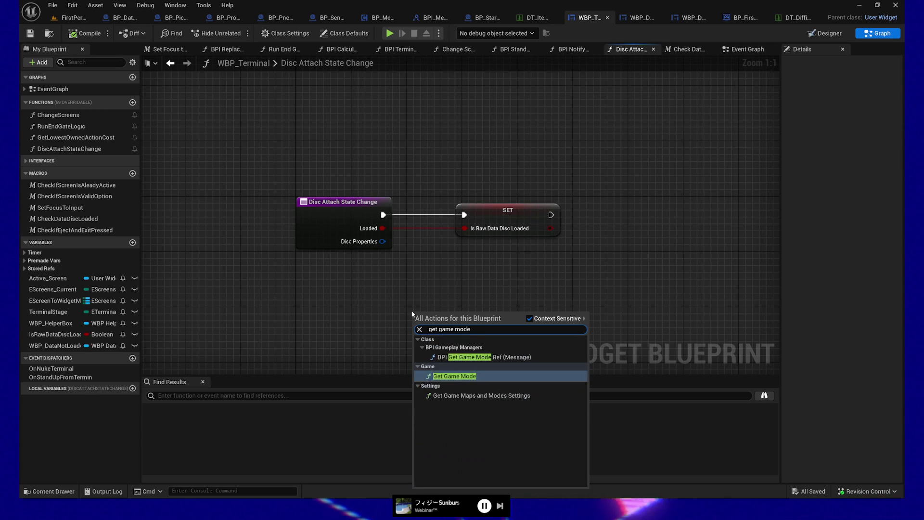
left_click(487, 377)
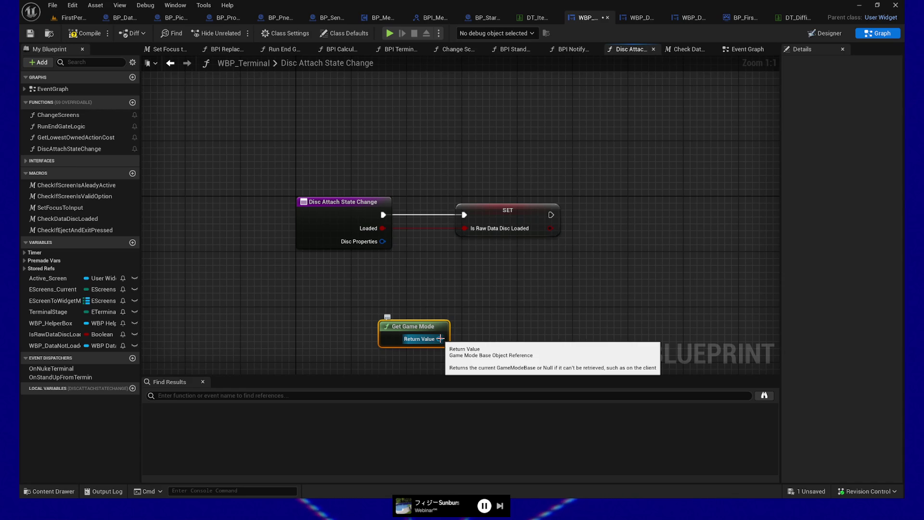
Feed Get Game Mode's Return Value into a new BPI Get Game Mode Ref call
left_click_drag(439, 339, 519, 317)
left_click(513, 289)
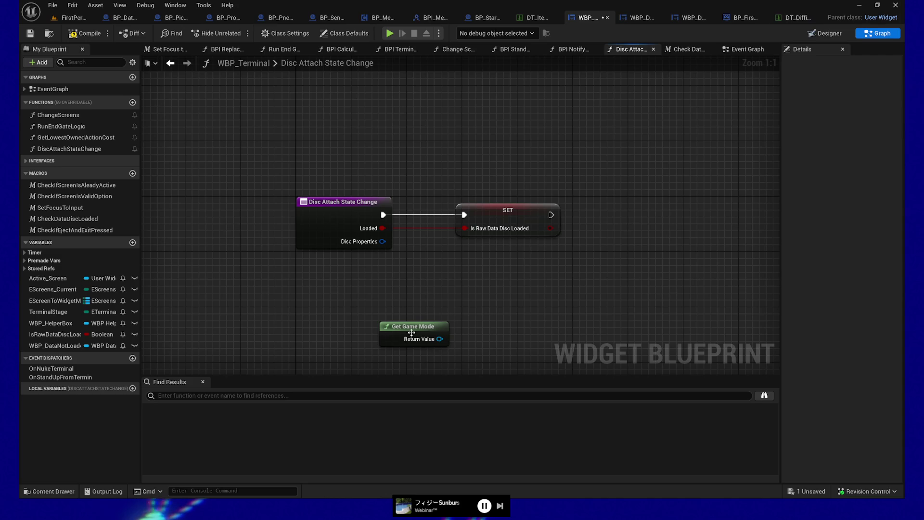
left_click_drag(441, 339, 505, 329)
type("get g")
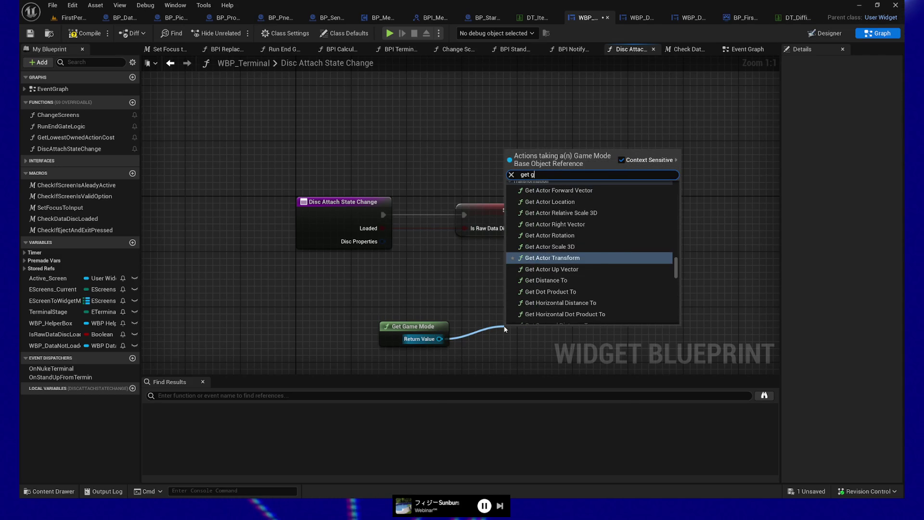
type("ame mode")
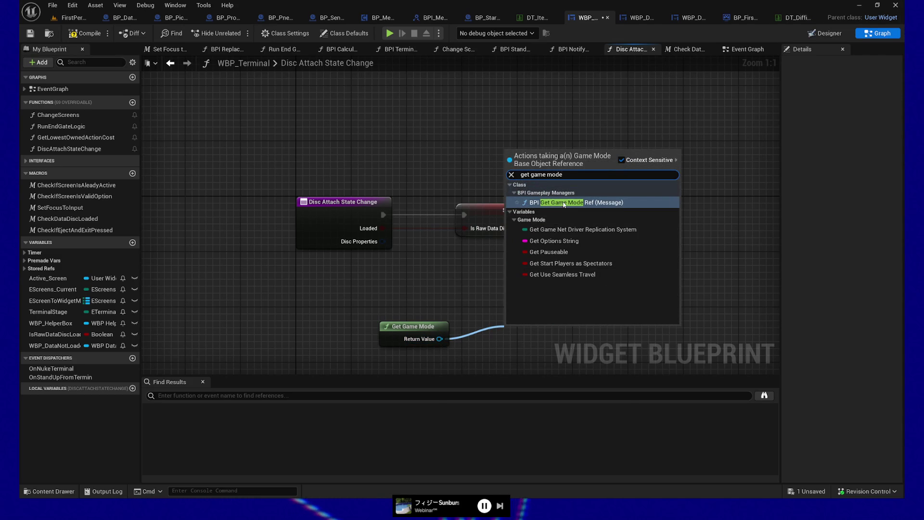
left_click(564, 202)
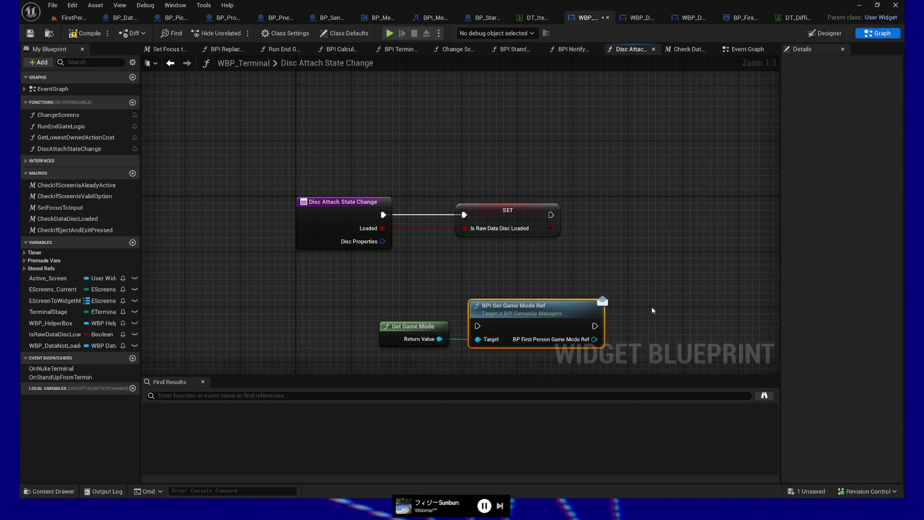
left_click_drag(473, 323, 571, 319)
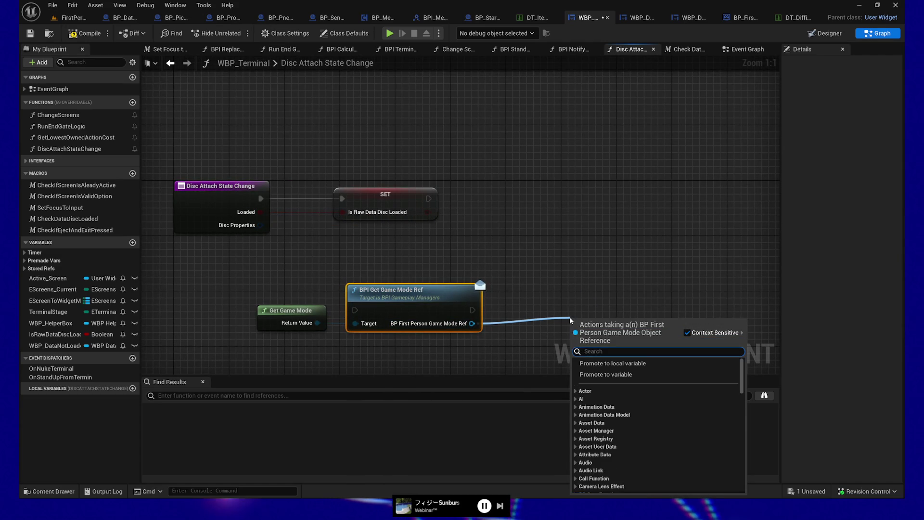
Add a Set Active Difficulty call on the game mode reference and straighten its wires
type("set difficu")
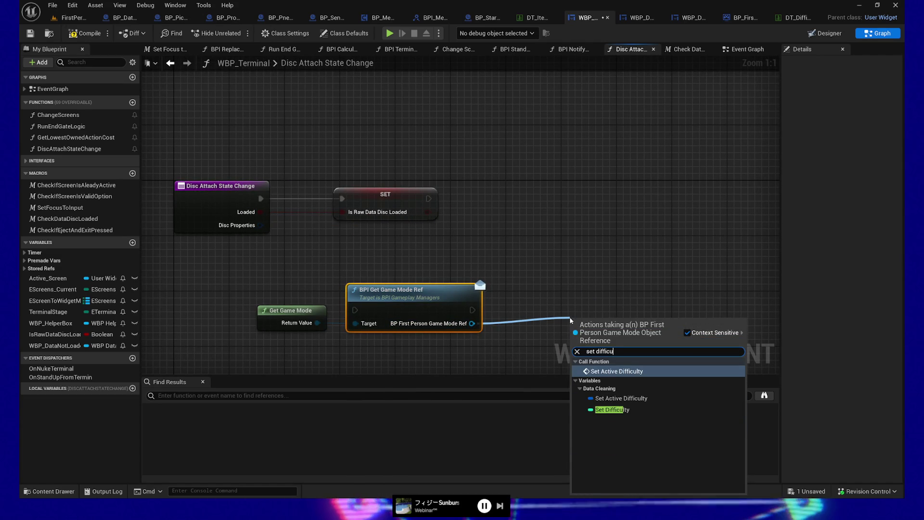
left_click(620, 371)
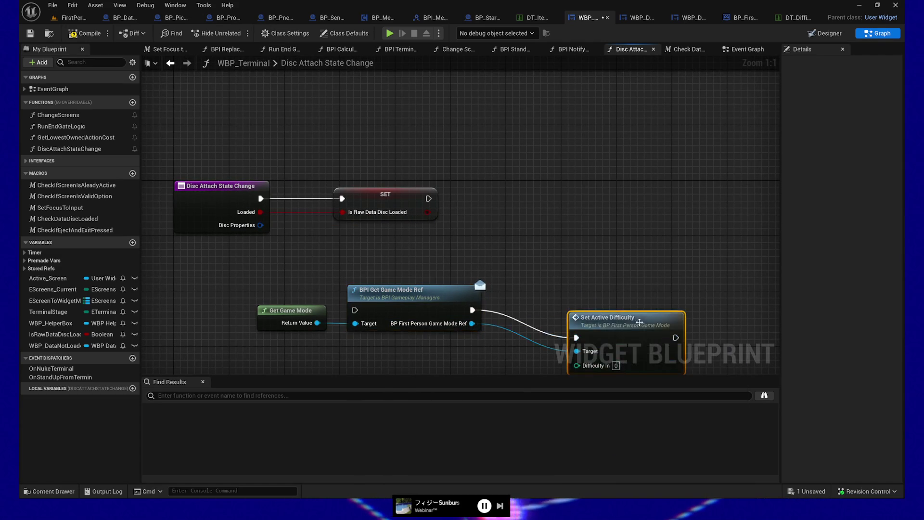
left_click_drag(639, 322, 617, 227)
left_click_drag(226, 255, 554, 183)
key("q")
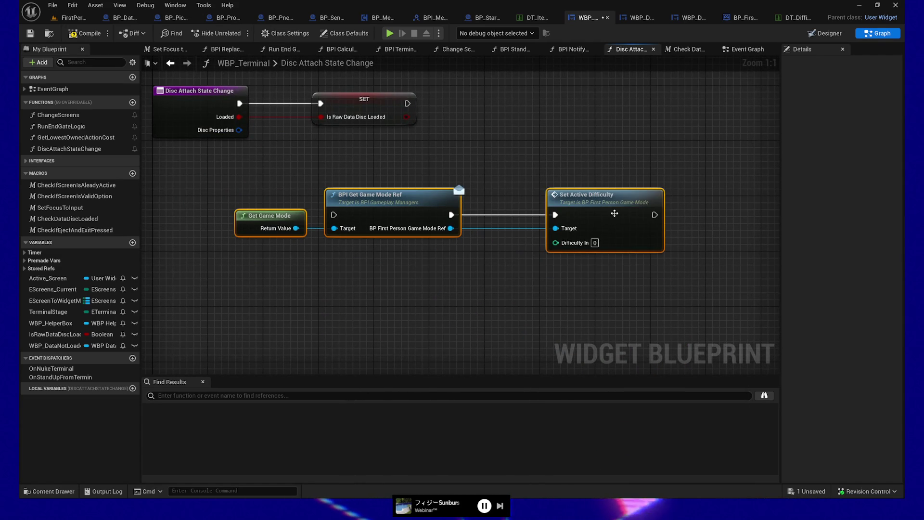
left_click_drag(614, 213, 573, 213)
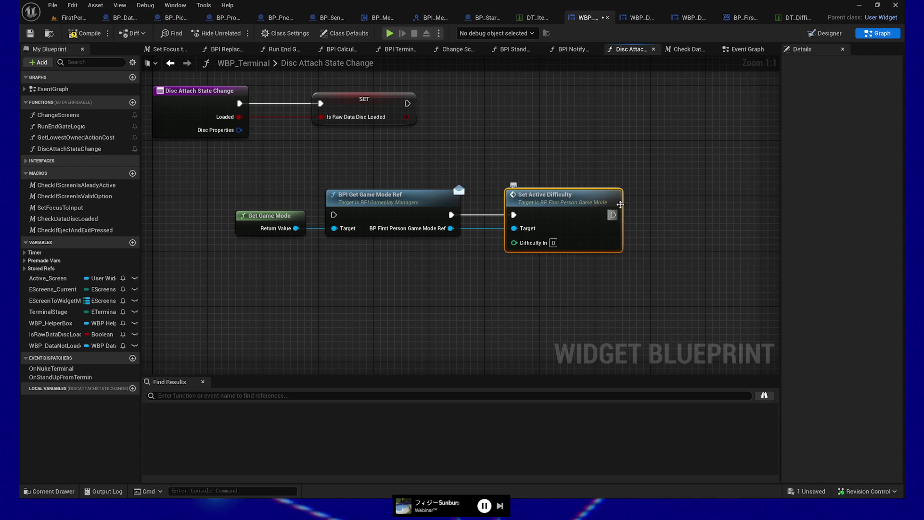
mouse_move(461, 122)
left_mouse_down()
mouse_move(464, 155)
mouse_move(425, 152)
mouse_move(305, 229)
mouse_move(316, 257)
mouse_move(365, 242)
left_mouse_up()
Run BPI Get Game Mode Ref after SET and line the three nodes up in one row
left_click_drag(260, 192, 485, 253)
left_click_drag(613, 280, 614, 281)
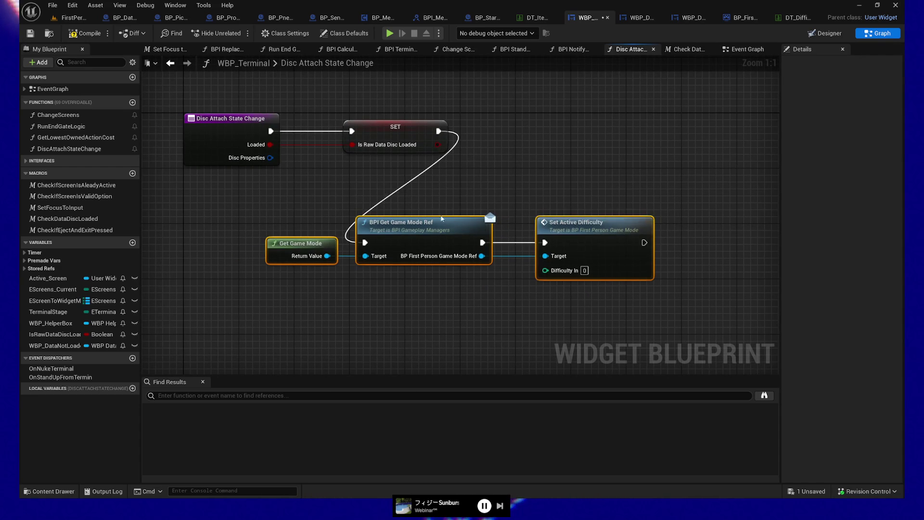
mouse_move(442, 238)
left_mouse_down()
mouse_move(638, 172)
mouse_move(601, 165)
mouse_move(548, 204)
mouse_move(596, 168)
mouse_move(601, 174)
mouse_move(526, 245)
mouse_move(359, 242)
left_mouse_up()
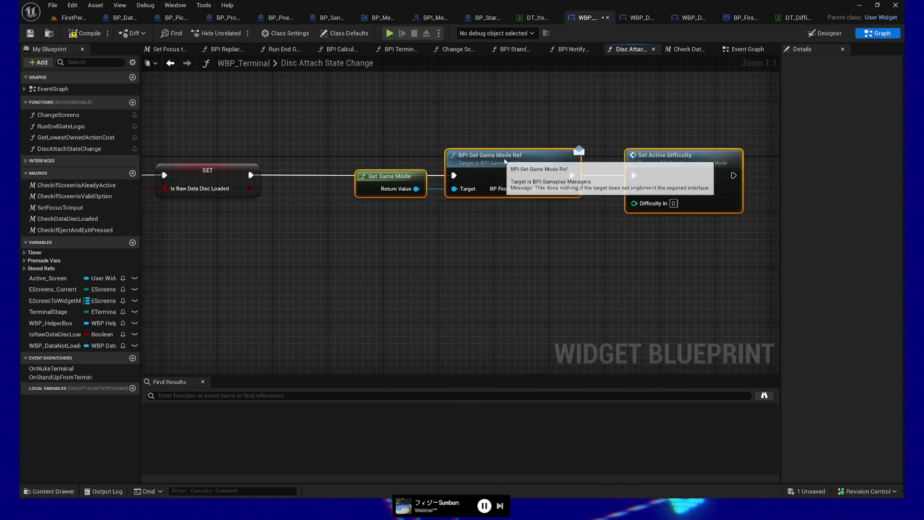
left_click_drag(482, 156, 605, 156)
left_click_drag(315, 248, 484, 253)
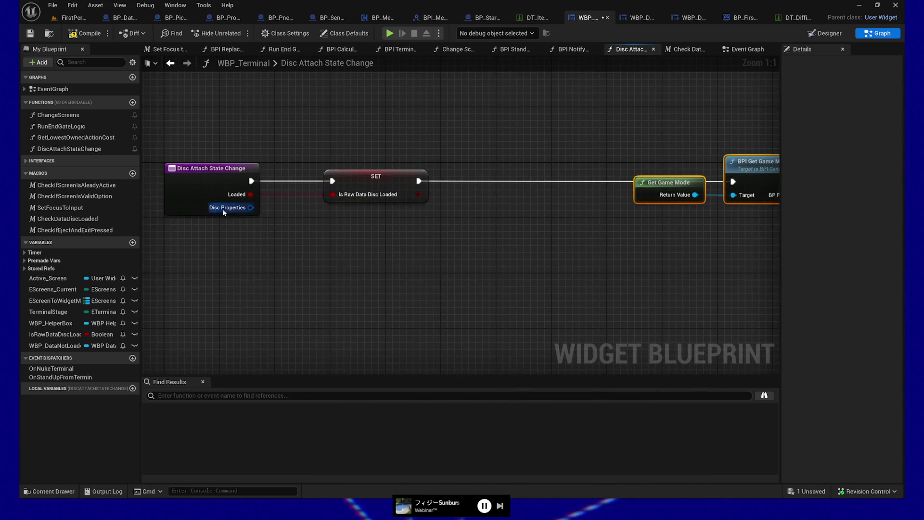
mouse_move(251, 207)
left_mouse_down()
mouse_move(489, 243)
mouse_move(501, 224)
left_mouse_up()
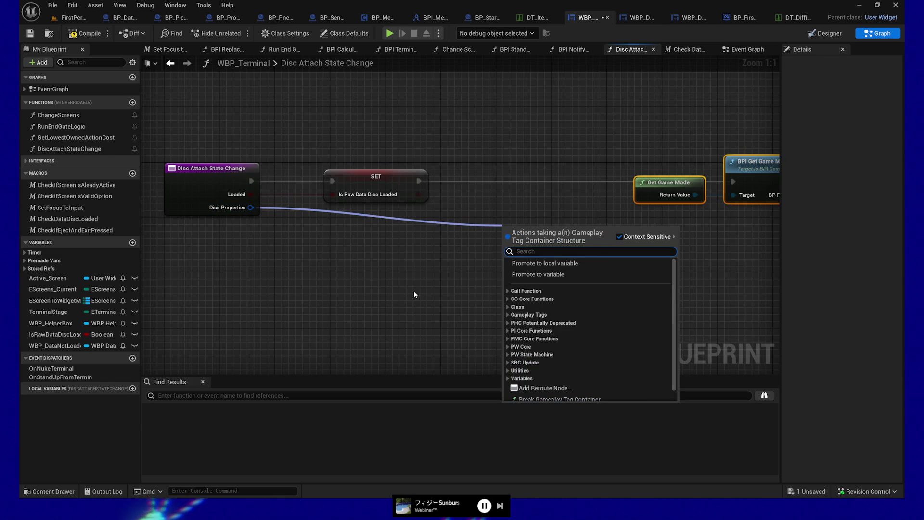
Add a Filter node fed by the Disc Properties tags
left_click(285, 244)
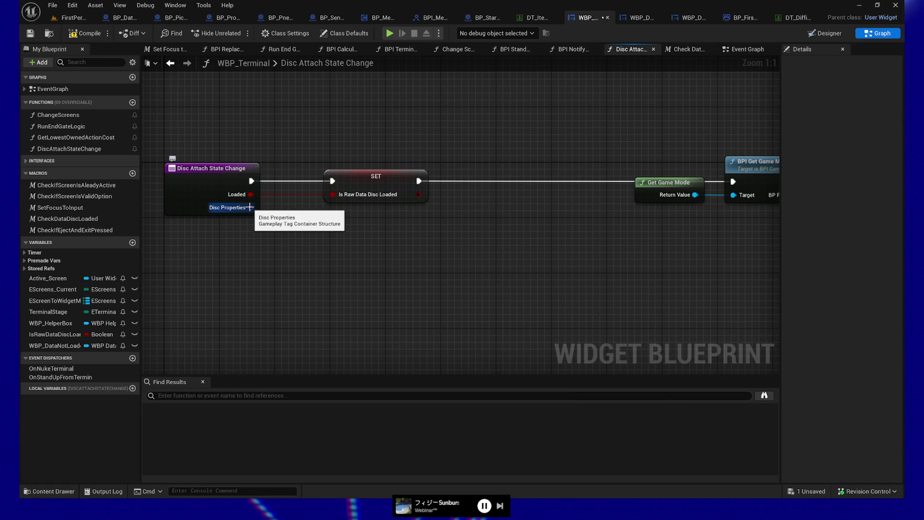
left_click_drag(250, 207, 462, 248)
type("filter")
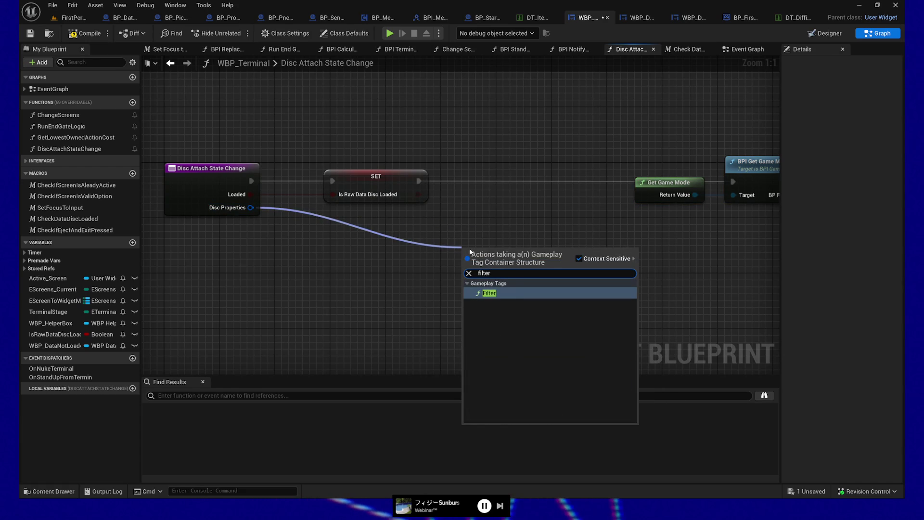
left_click(512, 291)
Feed Filter's Other Container from a new Make Literal Gameplay Tag Container node, undoing a wrong node
mouse_move(503, 269)
left_mouse_down()
mouse_move(546, 248)
mouse_move(423, 261)
left_mouse_up()
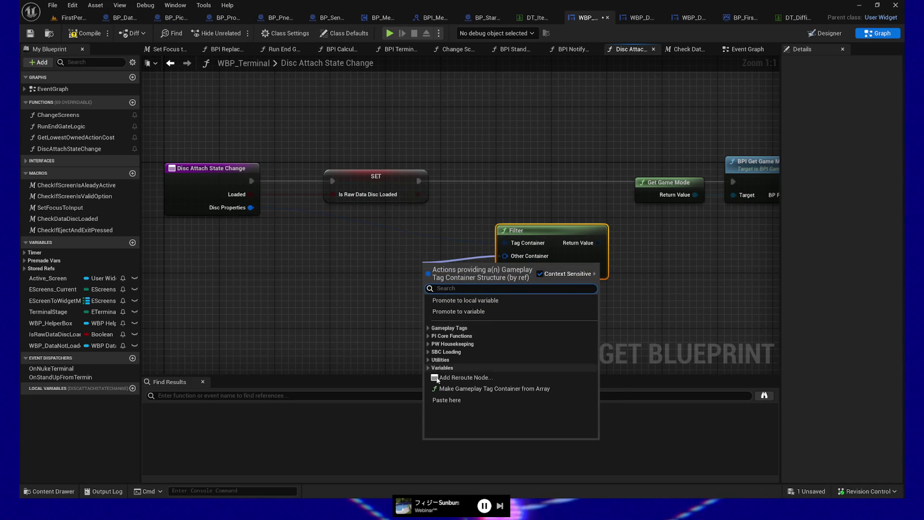
left_click(482, 388)
mouse_move(452, 263)
left_mouse_down()
mouse_move(367, 263)
mouse_move(398, 265)
left_mouse_up()
key("ctrl+z")
key("ctrl+z")
left_click_drag(505, 257, 366, 280)
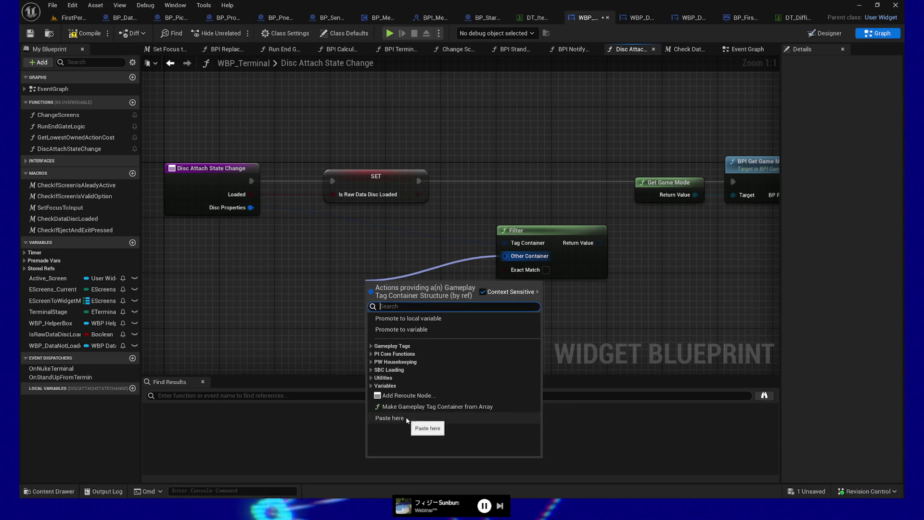
left_click(371, 345)
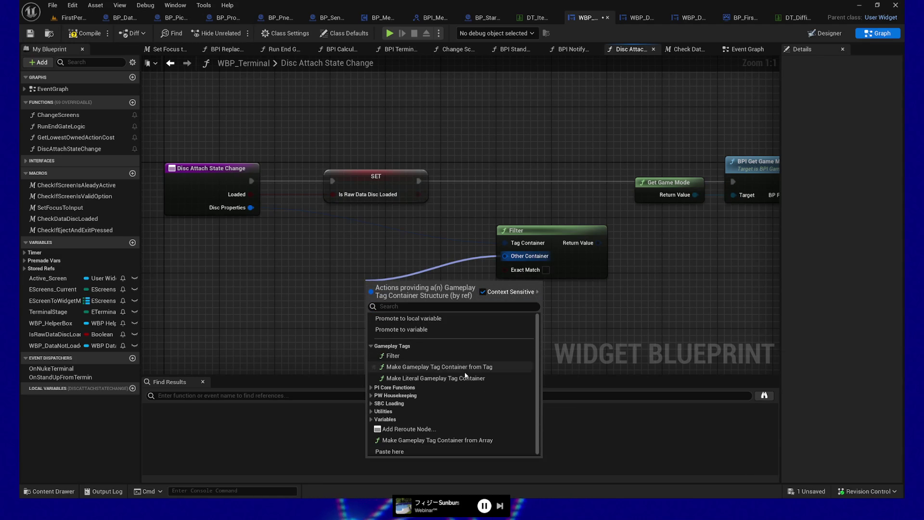
left_click(450, 378)
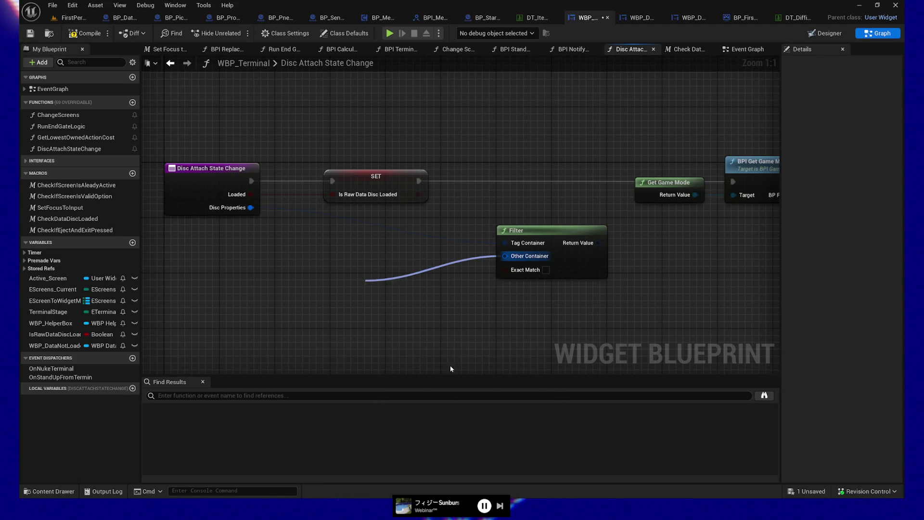
mouse_move(440, 293)
left_mouse_down()
mouse_move(407, 272)
mouse_move(419, 272)
mouse_move(412, 278)
left_mouse_up()
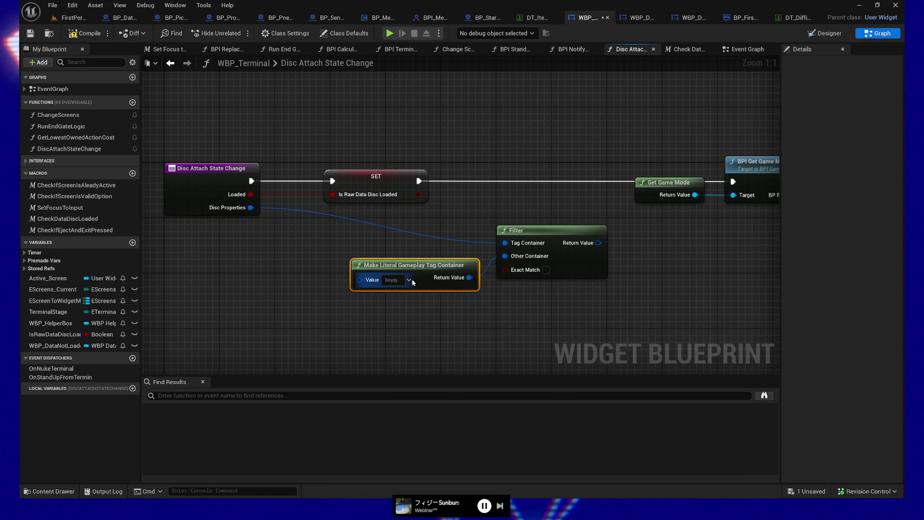
Set the literal tag container's value to Properties.StarType
left_click(411, 279)
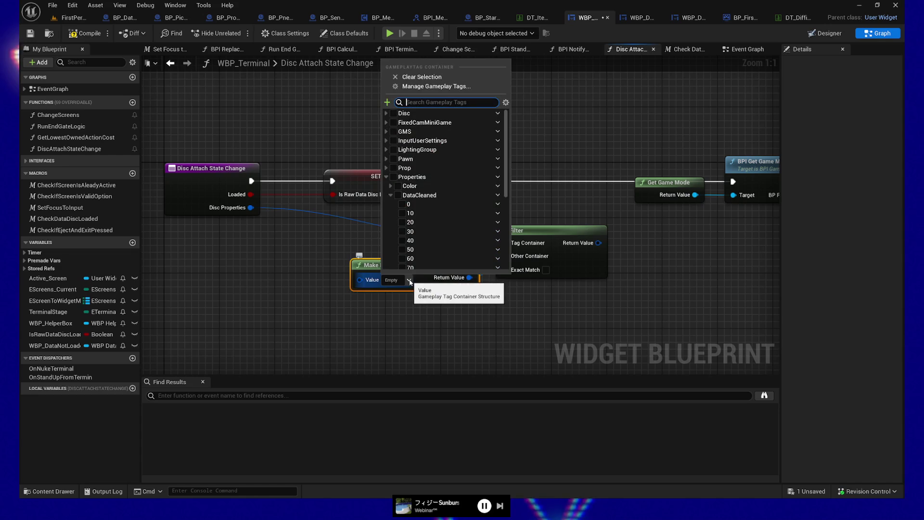
left_click(390, 195)
left_click(392, 204)
left_click(391, 204)
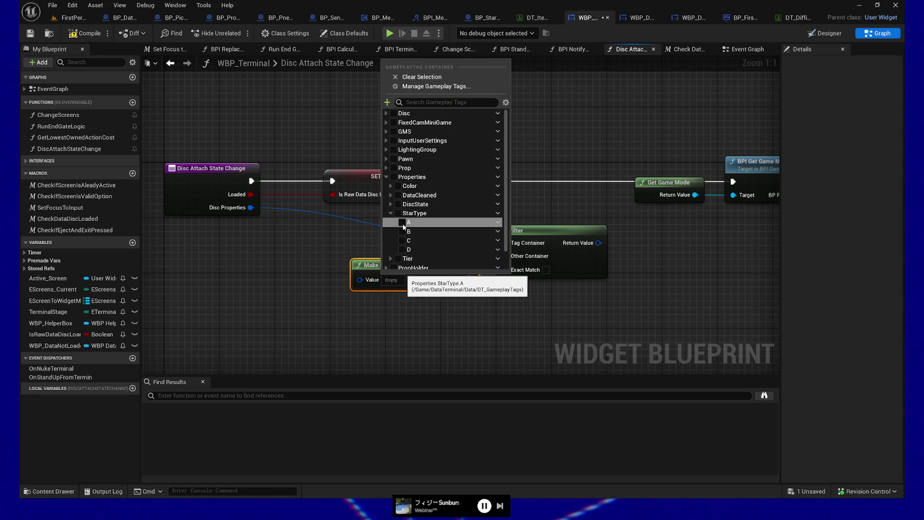
left_click(557, 319)
left_click_drag(413, 230, 599, 318)
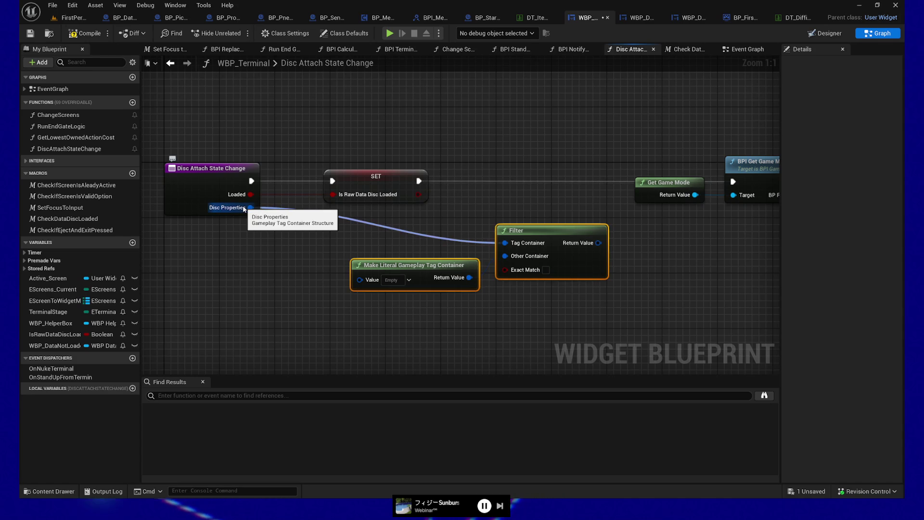
left_click(408, 279)
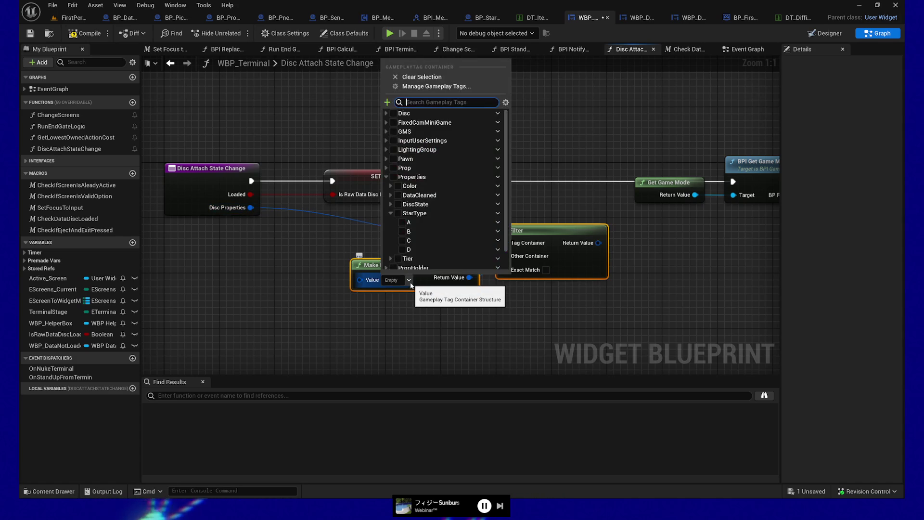
left_click(398, 213)
left_click(548, 331)
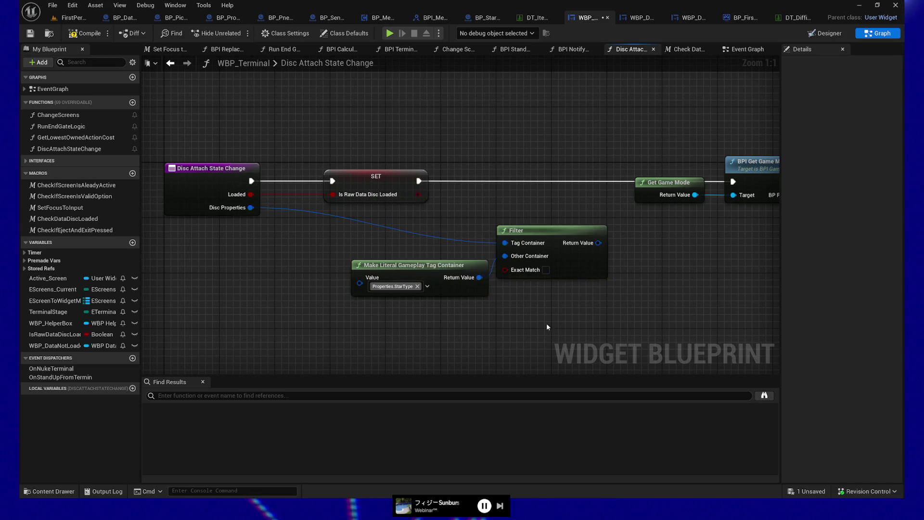
left_click_drag(547, 323, 409, 317)
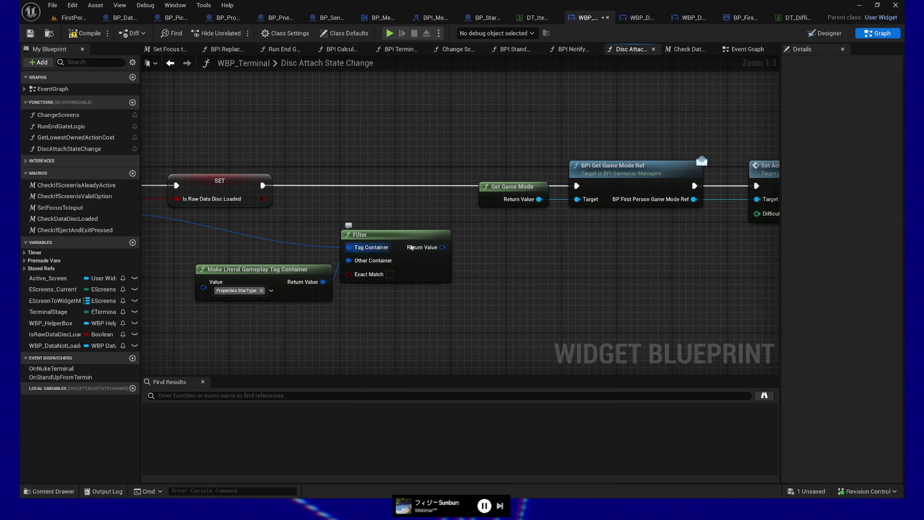
Add a Select node wired to the Filter's Return Value
mouse_move(437, 248)
left_mouse_down()
mouse_move(508, 264)
mouse_move(487, 256)
left_mouse_up()
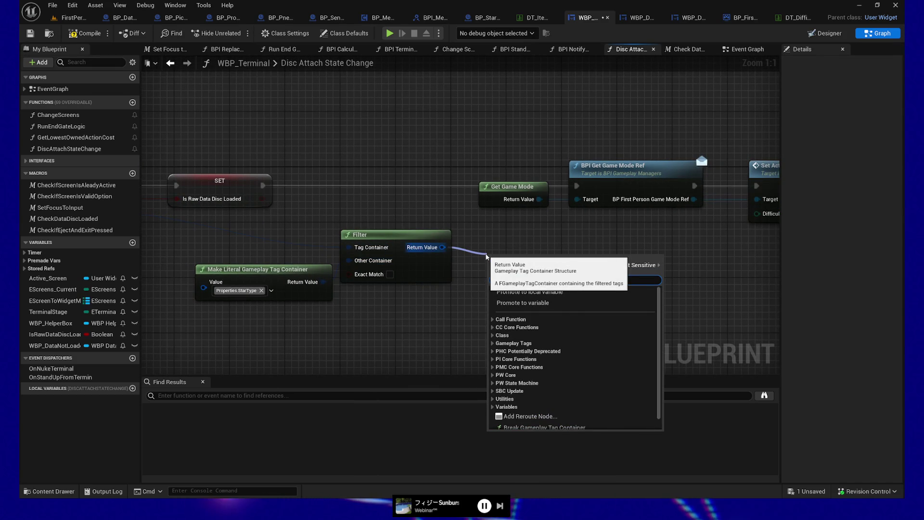
type("Select")
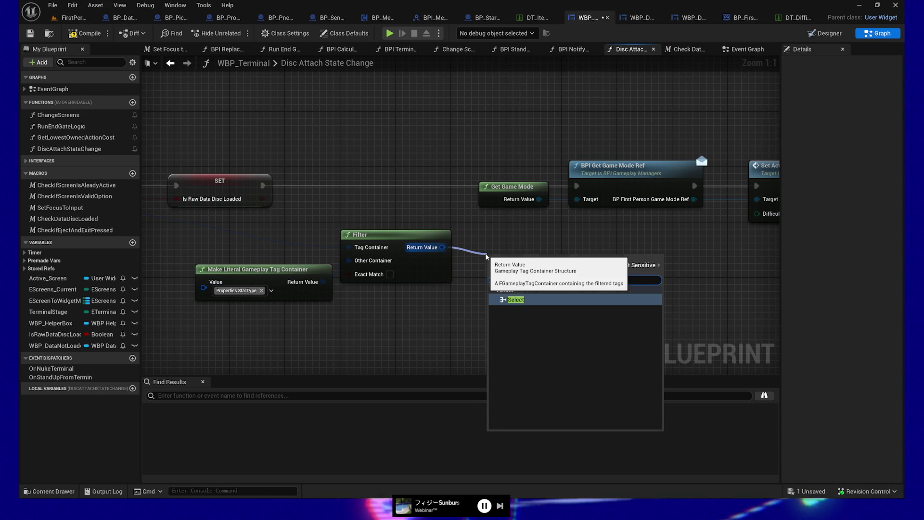
key("Return")
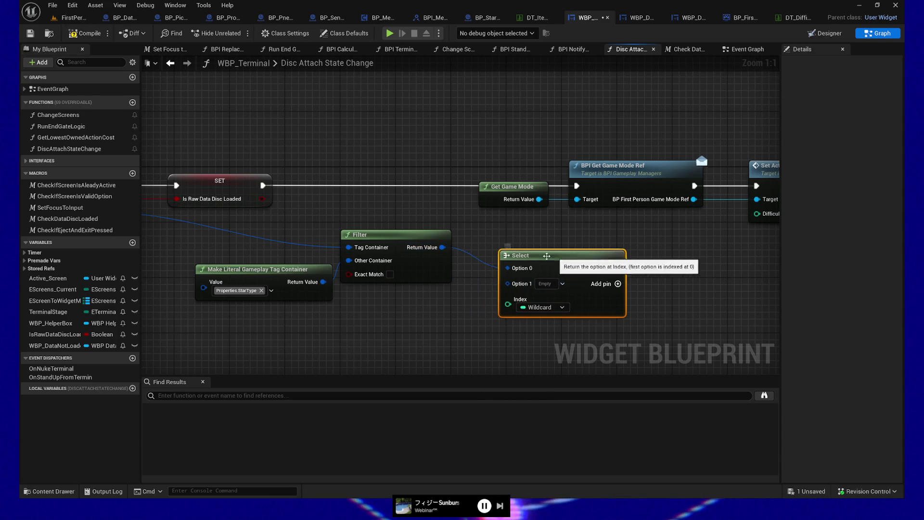
Replace the Select node with a Switch on Gameplay Tag Container fed by Filter's output
left_click(491, 272)
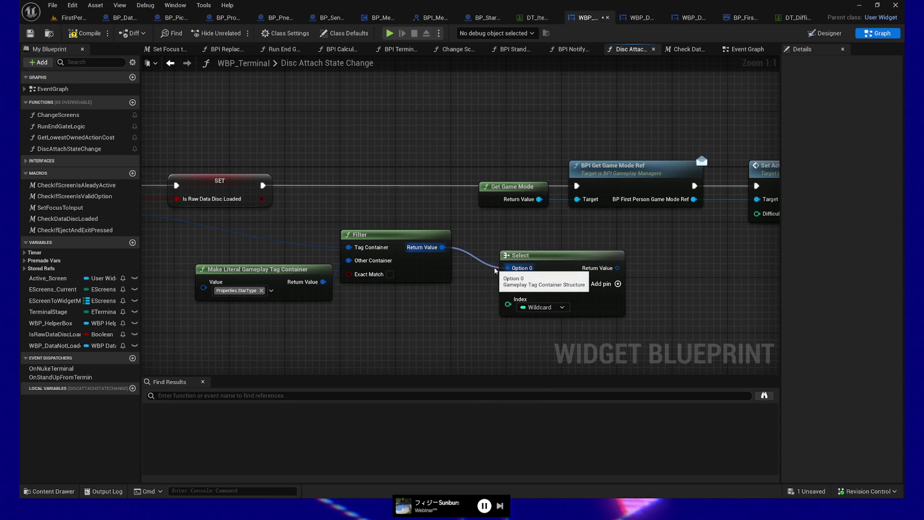
left_click_drag(495, 271, 508, 301)
left_click_drag(513, 228, 547, 331)
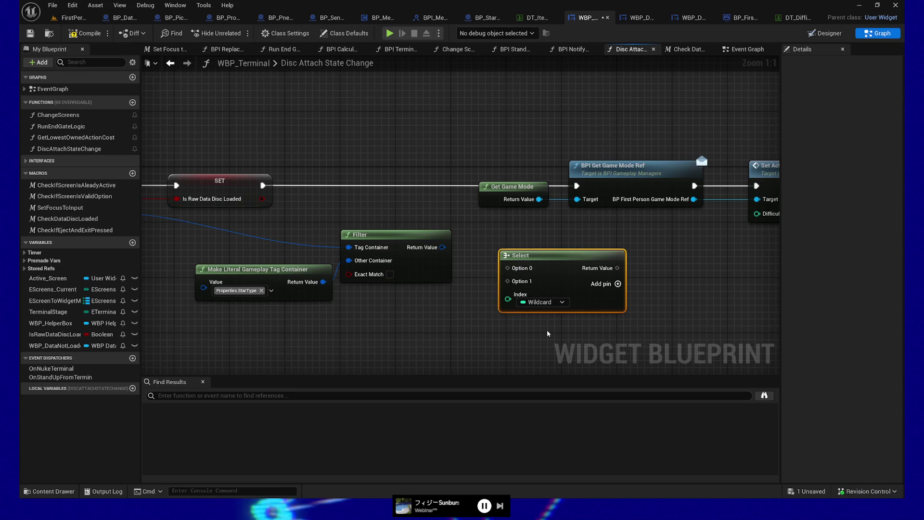
key("Delete")
left_click_drag(441, 248, 499, 266)
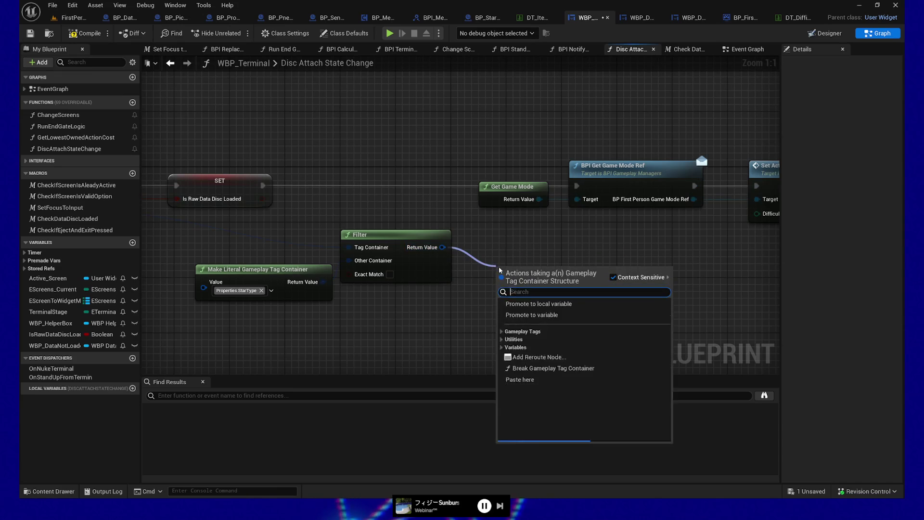
type("switch")
key("Return")
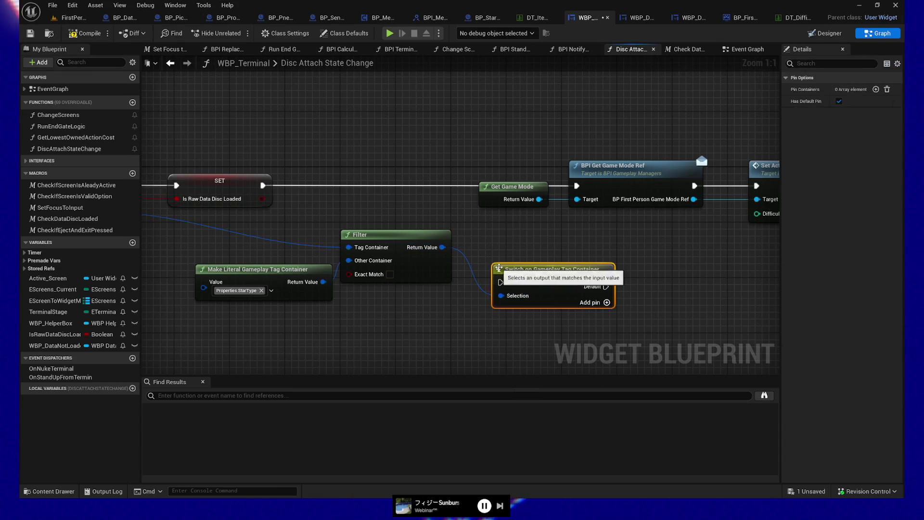
Add four switch cases and assign Properties.StarType.A and B to the first two
left_click(876, 89)
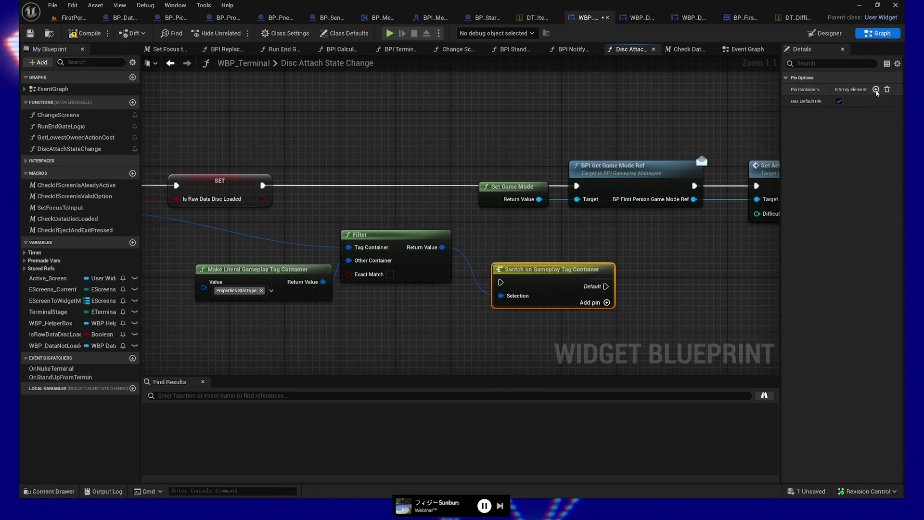
left_click(876, 89)
left_click(876, 90)
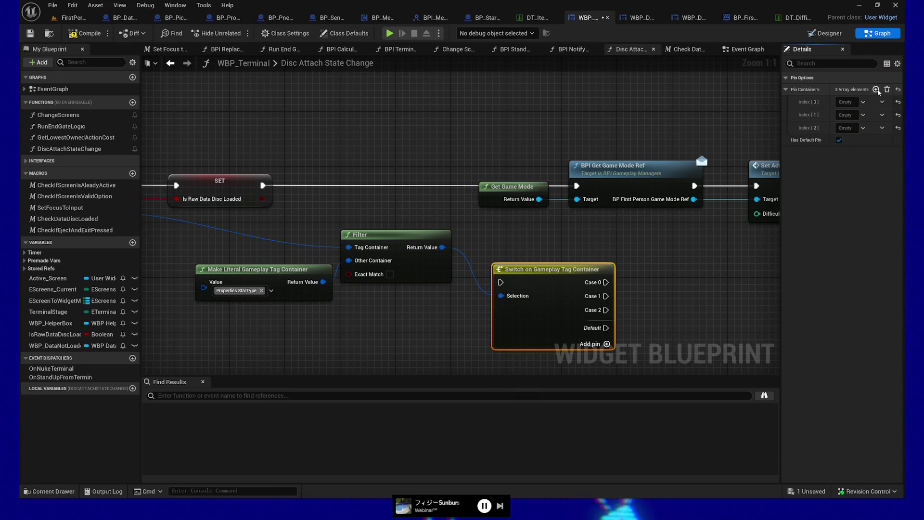
left_click(876, 90)
left_click(862, 103)
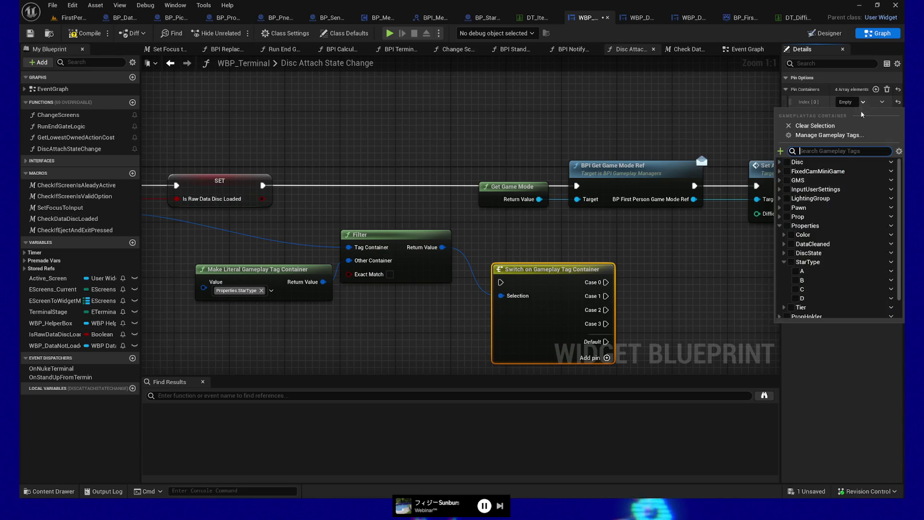
left_click(795, 271)
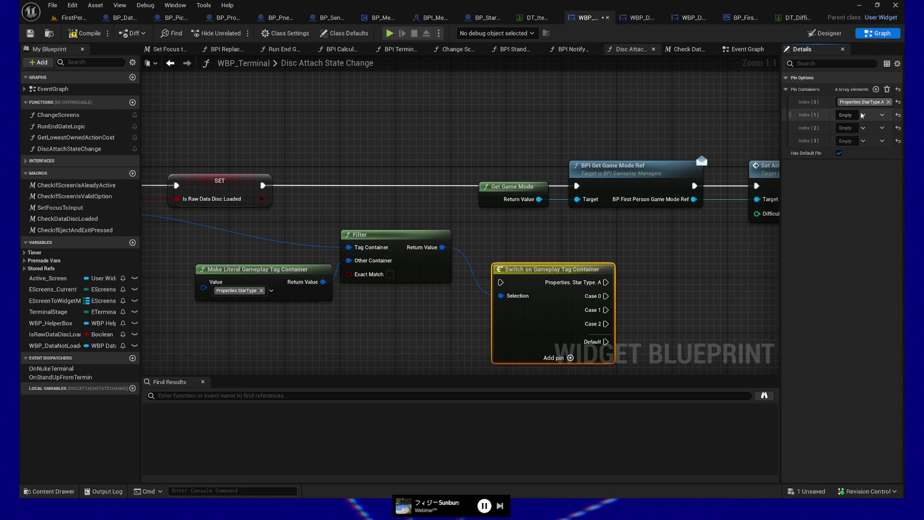
left_click(848, 114)
left_click(795, 293)
Assign Properties.StarType.C and D to the third and fourth switch cases
left_click(838, 375)
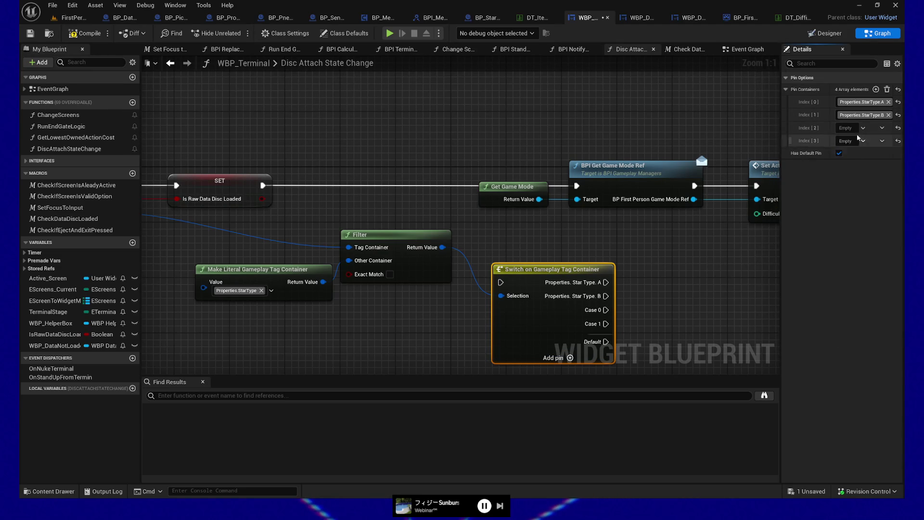
left_click(876, 89)
left_click(862, 127)
left_click(796, 313)
left_click(838, 375)
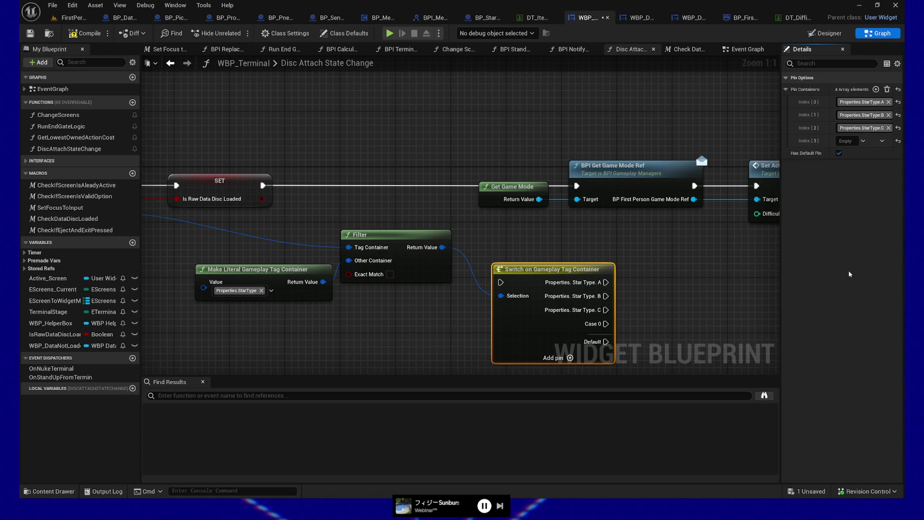
left_click(876, 89)
left_click(861, 141)
left_click(795, 338)
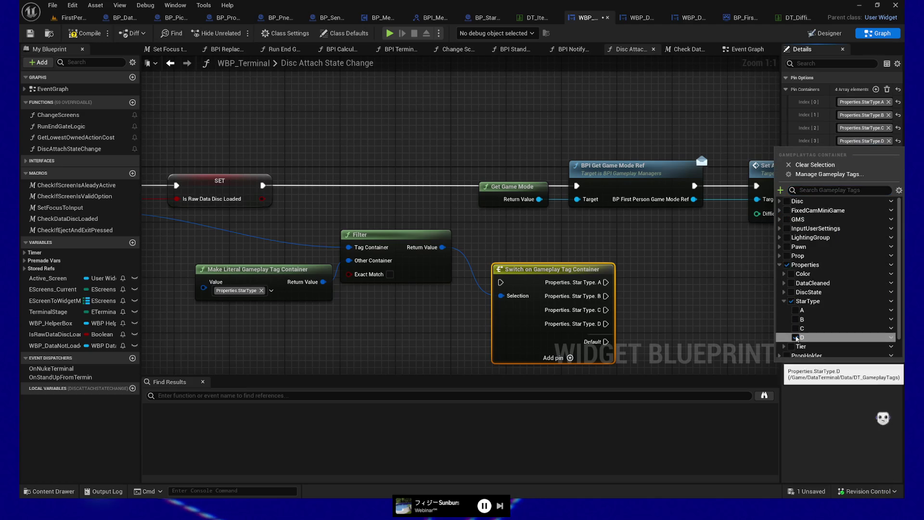
left_click(698, 279)
Rearrange the literal, Filter and Switch nodes next to SET
left_click_drag(697, 279, 544, 225)
left_click_drag(464, 238, 535, 237)
left_click_drag(323, 264, 506, 242)
mouse_move(602, 199)
left_mouse_down()
mouse_move(574, 254)
mouse_move(568, 206)
left_mouse_up()
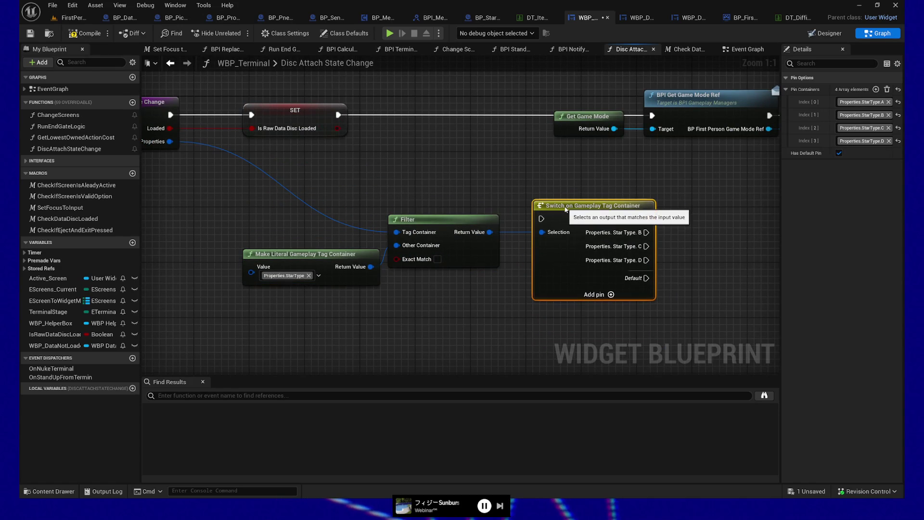
left_click_drag(352, 271, 352, 264)
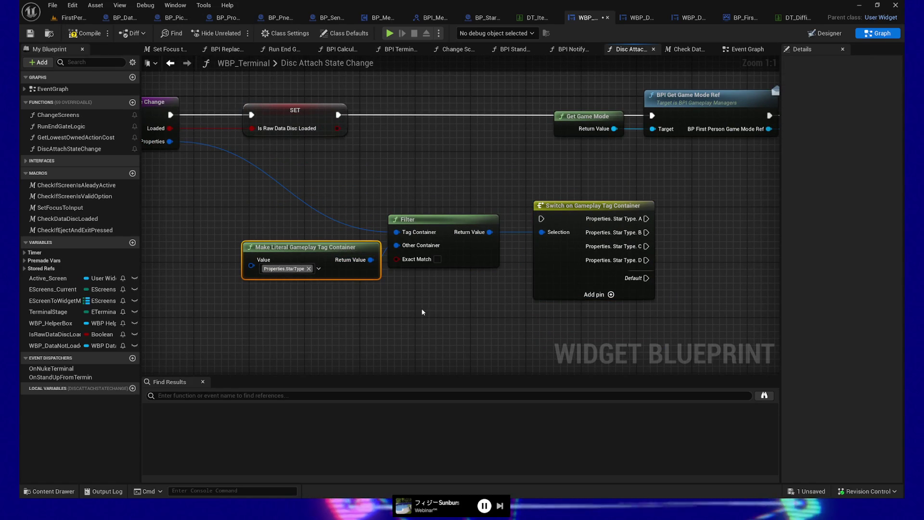
mouse_move(422, 311)
left_mouse_down()
mouse_move(459, 303)
mouse_move(420, 305)
left_mouse_up()
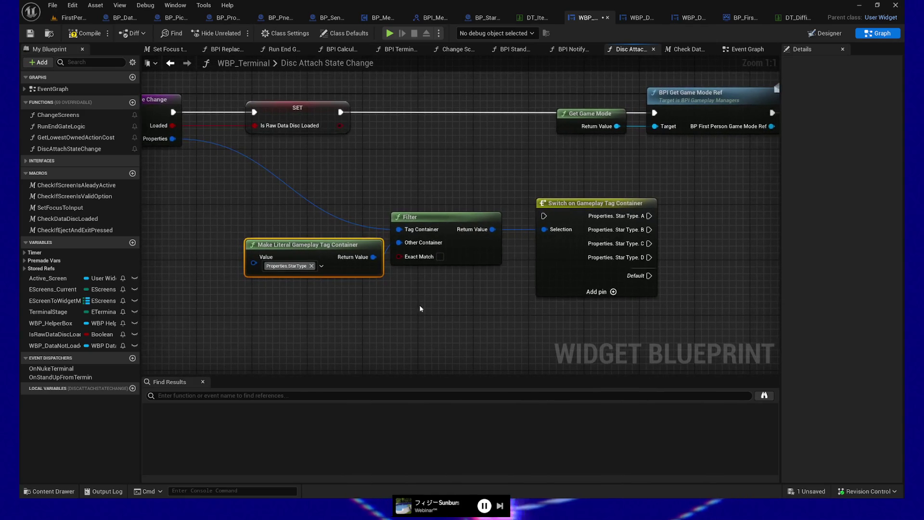
left_click_drag(556, 170, 598, 298)
Add a standalone Select node below the Filter
left_click_drag(440, 299, 439, 271)
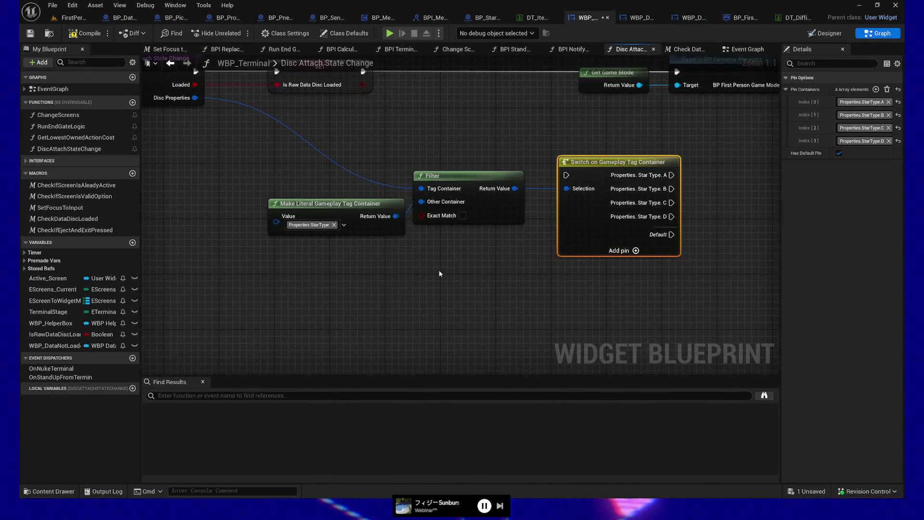
right_click(417, 284)
type("select on gam")
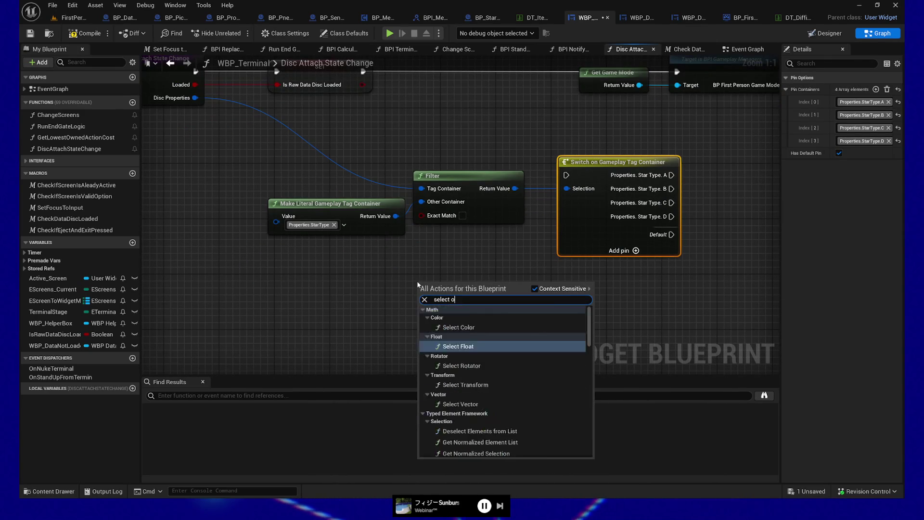
key("BackSpace")
key("BackSpace")
key("BackSpace")
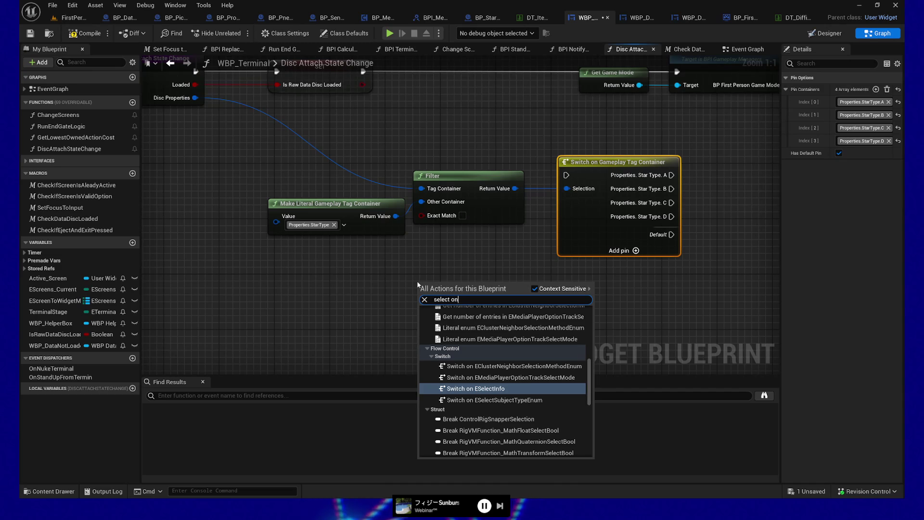
key("BackSpace")
key("BackSpace")
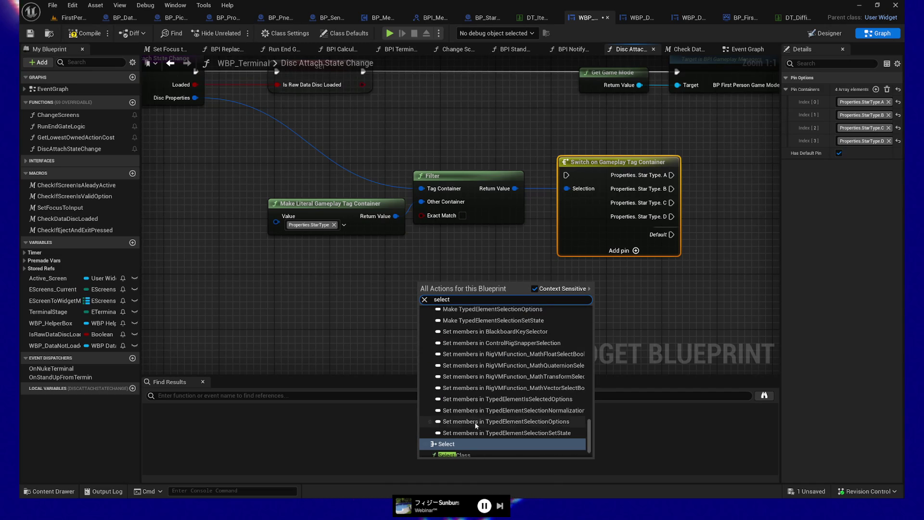
scroll(475, 426, "down", 2)
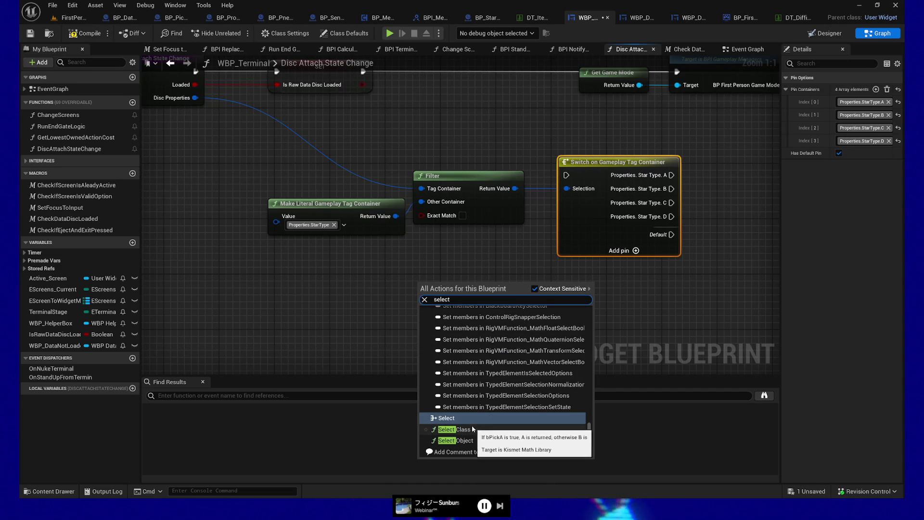
key("Return")
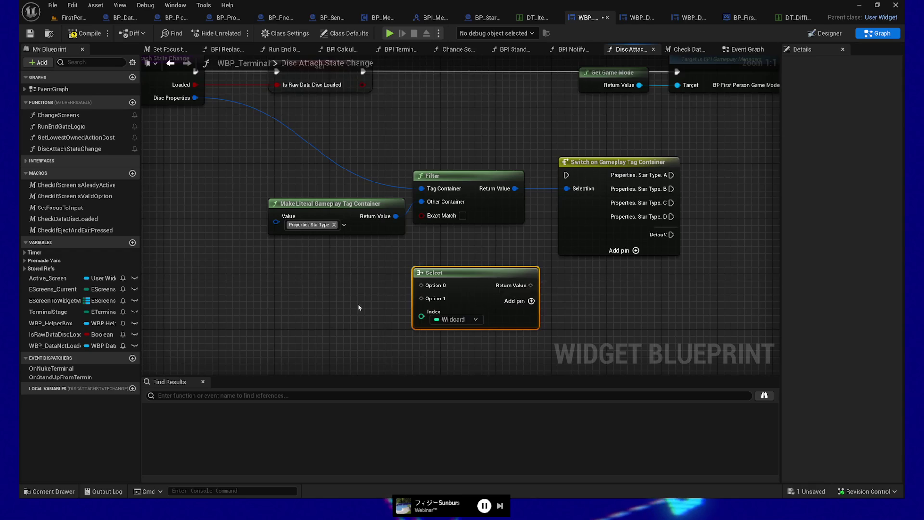
Browse the Select Index type choices, leave it Wildcard, and move the node down-left
left_click(438, 319)
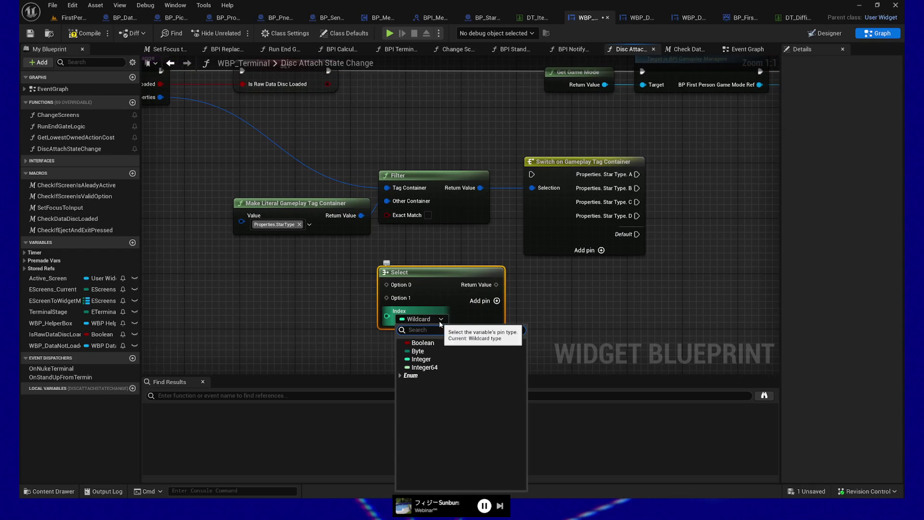
left_click(400, 375)
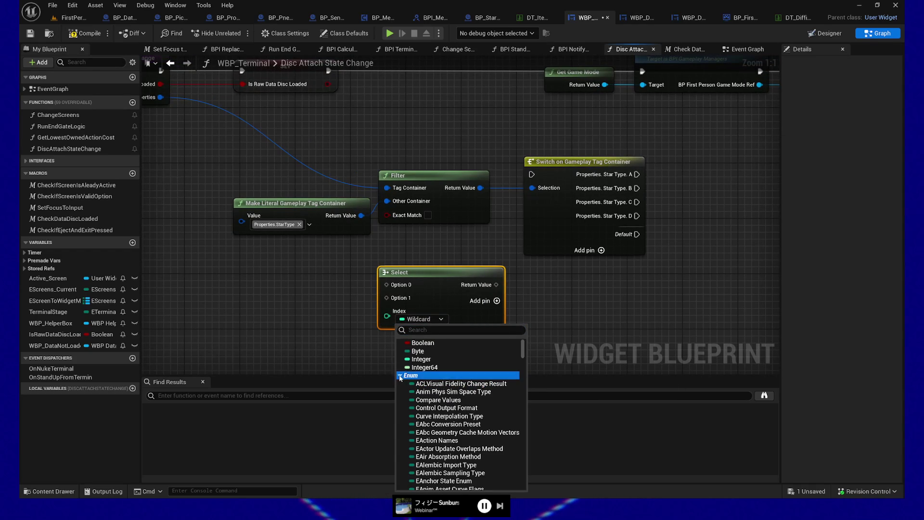
left_click(400, 378)
type("mep")
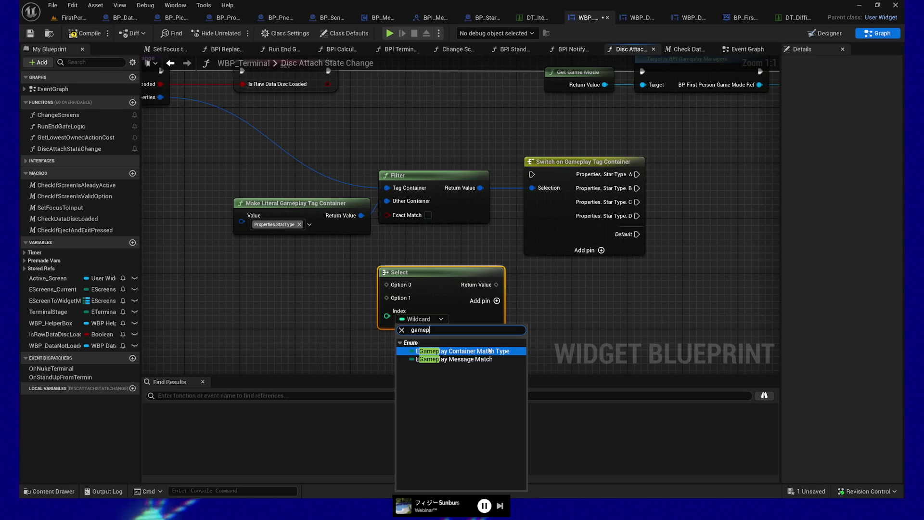
left_click(314, 316)
left_click_drag(419, 350, 403, 306)
left_click_drag(419, 237, 315, 250)
Move the Select node beneath the Switch; wiring the filtered tags to its Index is rejected
right_click(452, 269)
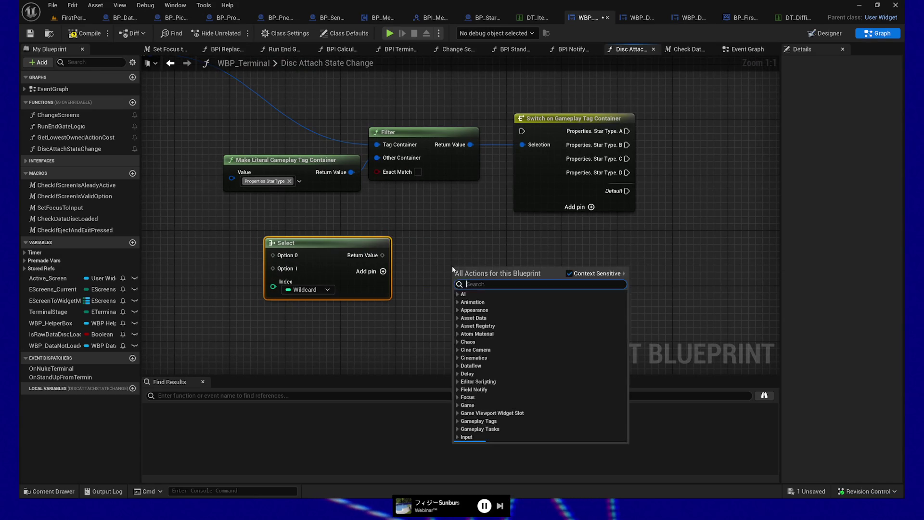
type("select")
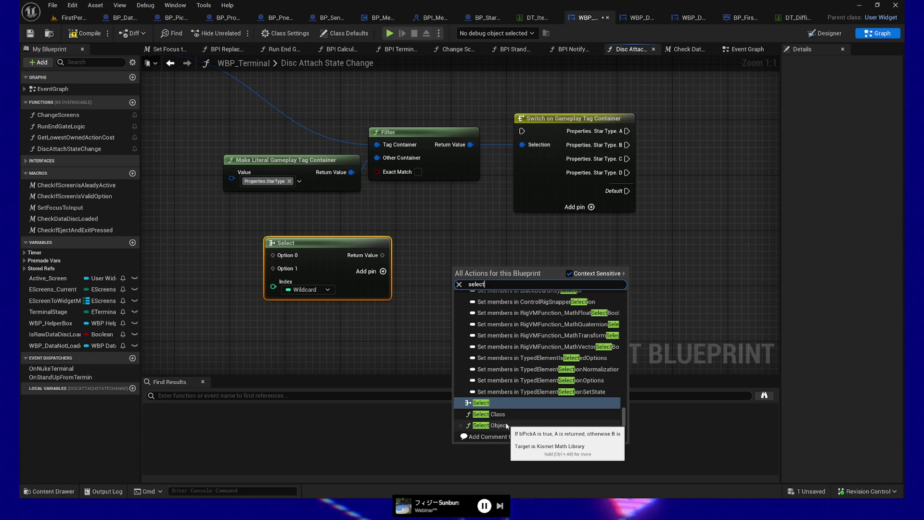
key("Escape")
left_click_drag(332, 255, 581, 262)
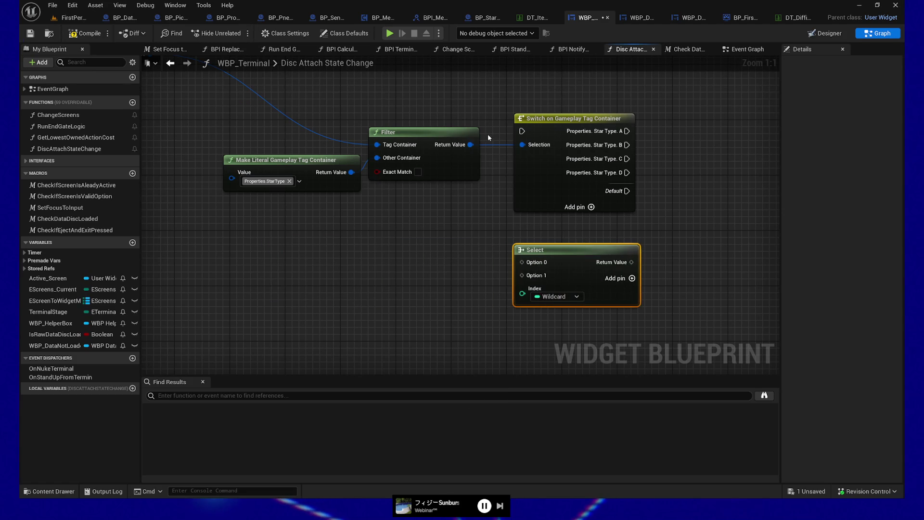
mouse_move(522, 145)
left_mouse_down()
mouse_move(547, 325)
mouse_move(524, 293)
left_mouse_up()
mouse_move(385, 238)
left_mouse_down()
mouse_move(396, 273)
mouse_move(412, 247)
left_mouse_up()
Add a Make Literal Gameplay Tag node to the graph
right_click(385, 291)
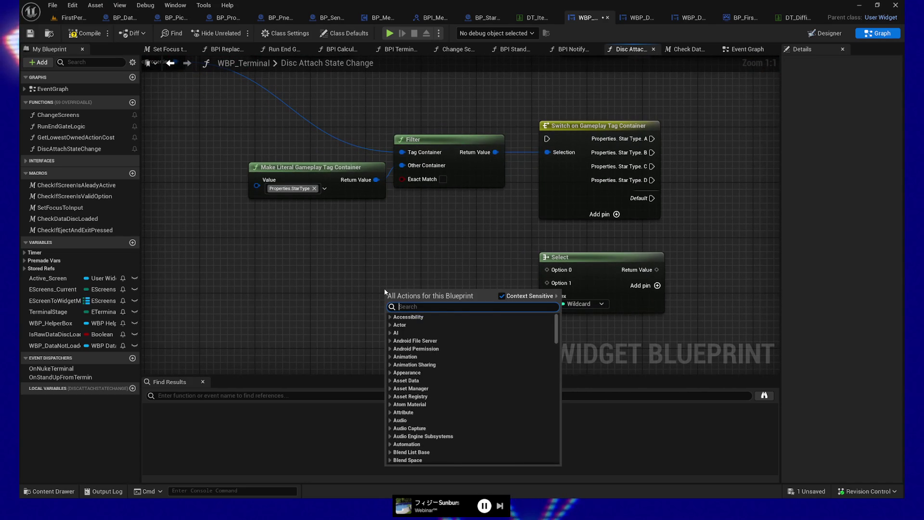
type("gameplay ytag")
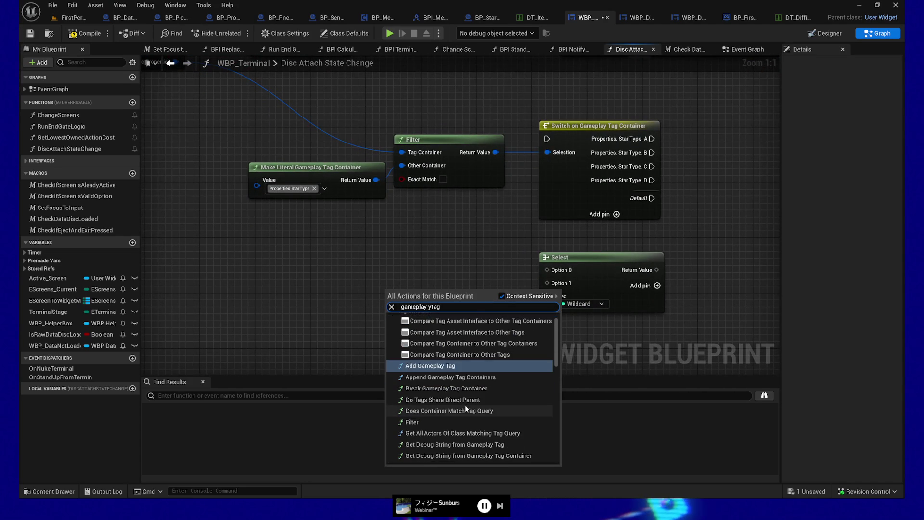
scroll(465, 407, "down", 3)
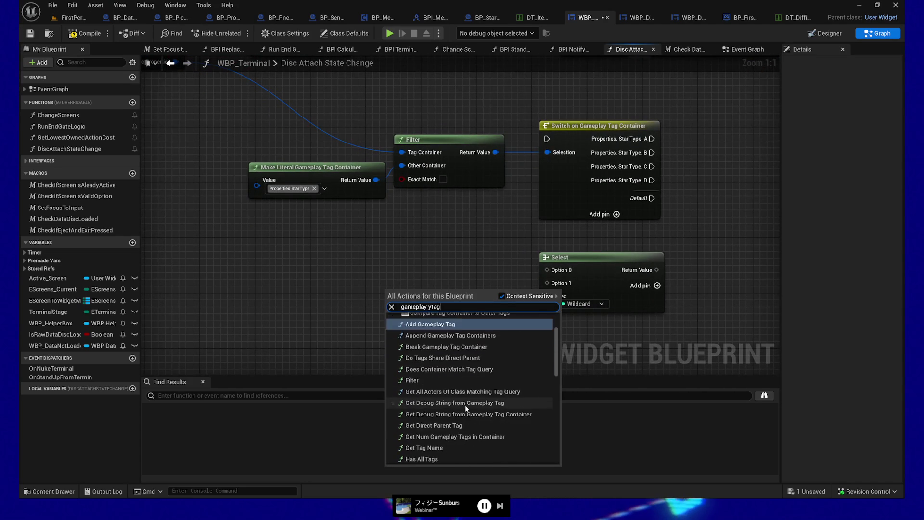
scroll(465, 405, "down", 3)
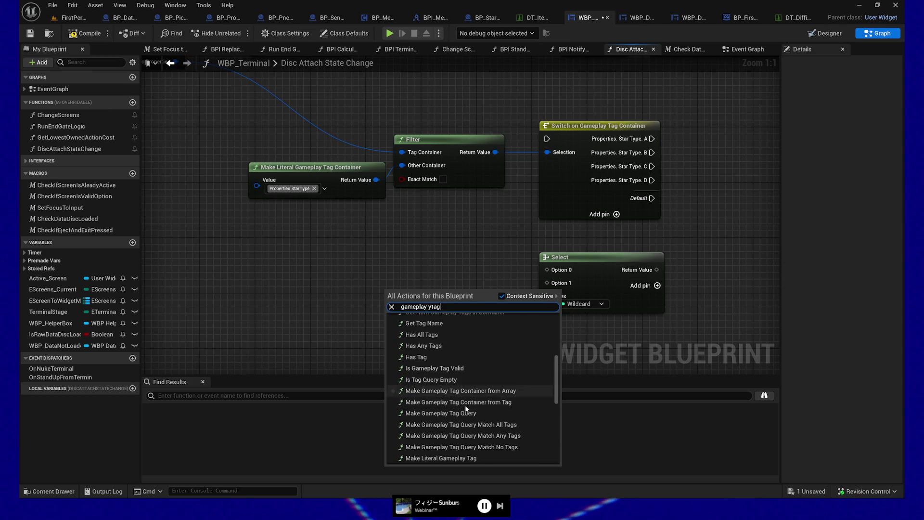
scroll(479, 410, "down", 1)
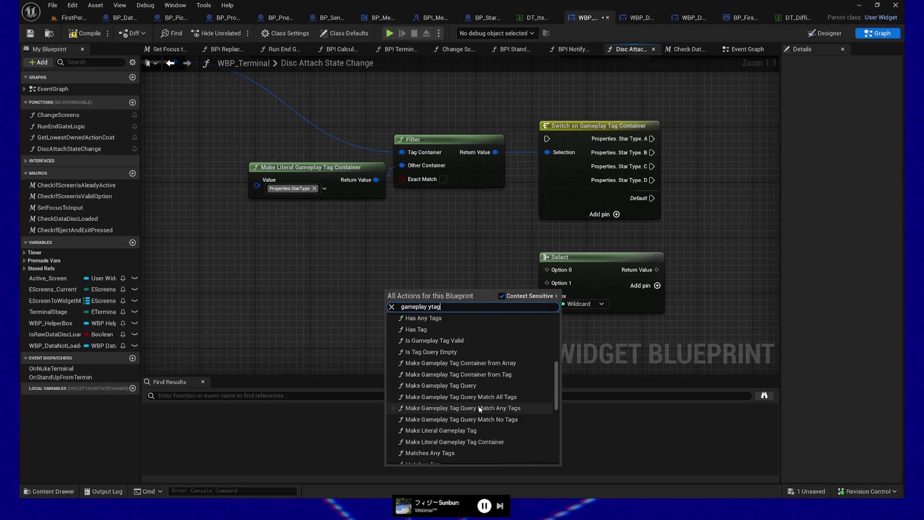
left_click(462, 429)
Add a Select node from the literal tag's Return Value, delete it, then box-select the Make Literal Gameplay Tag node
left_click_drag(481, 304, 551, 305)
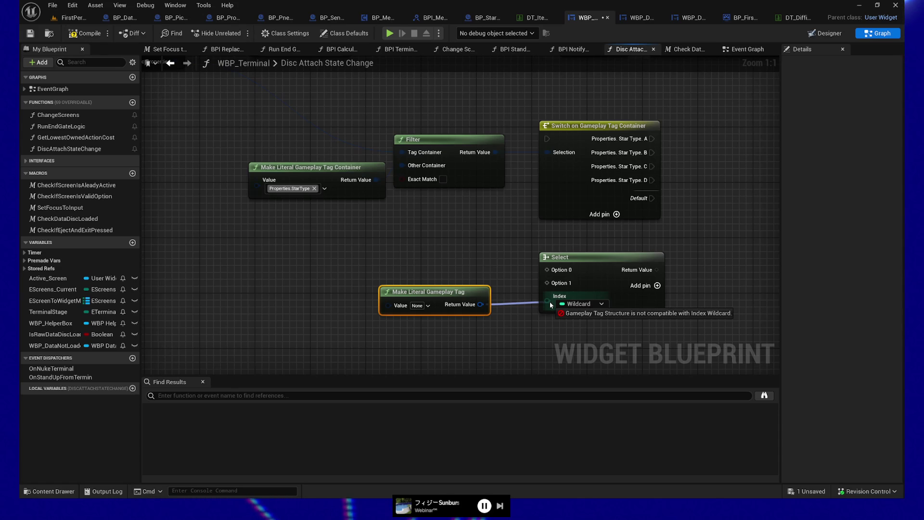
left_click_drag(550, 305, 508, 339)
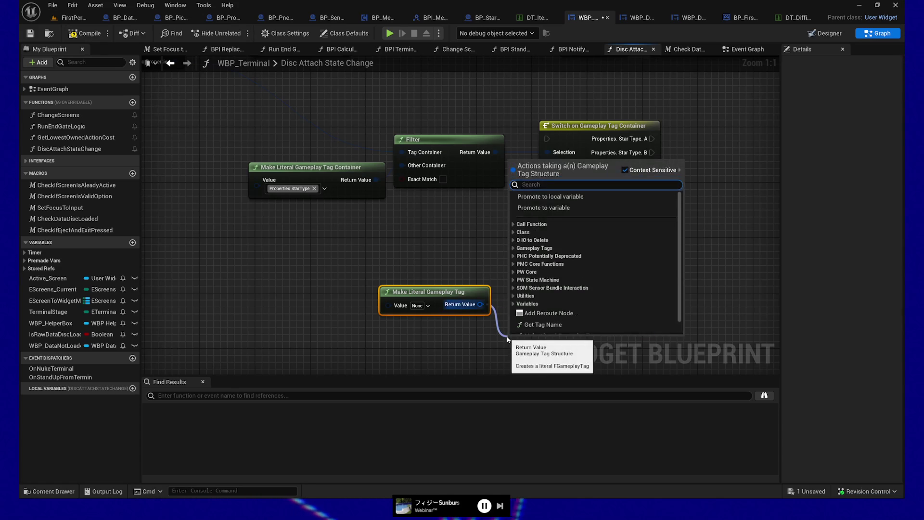
type("select")
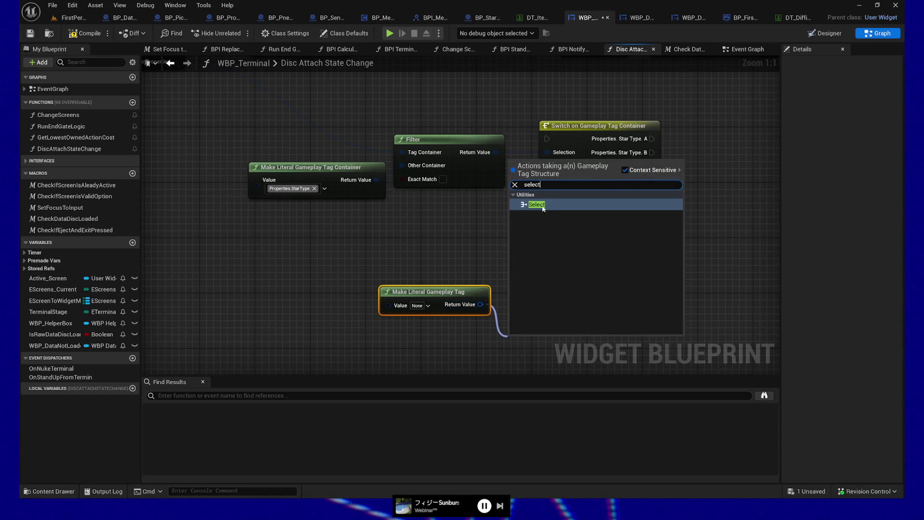
left_click(543, 209)
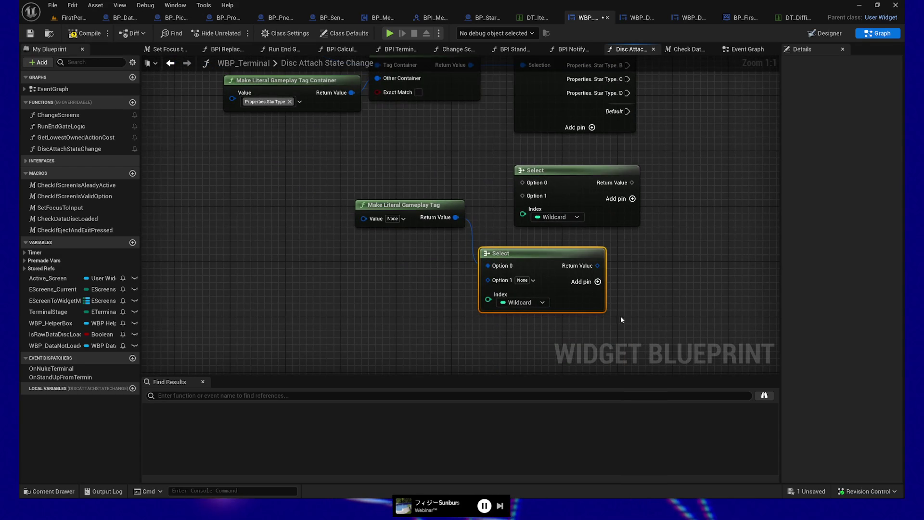
key("Delete")
mouse_move(383, 150)
left_mouse_down()
mouse_move(441, 212)
mouse_move(458, 279)
left_mouse_up()
Delete the Make Literal Gameplay Tag node and the leftover Wildcard-index Select node
key("Delete")
key("Home")
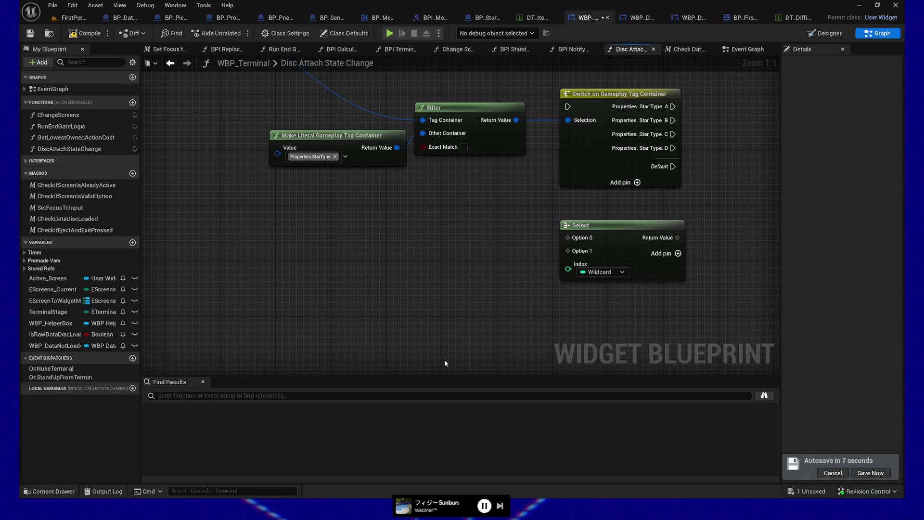
mouse_move(474, 240)
left_mouse_down()
mouse_move(456, 295)
mouse_move(468, 245)
mouse_move(463, 281)
left_mouse_up()
left_click(553, 289)
key("Delete")
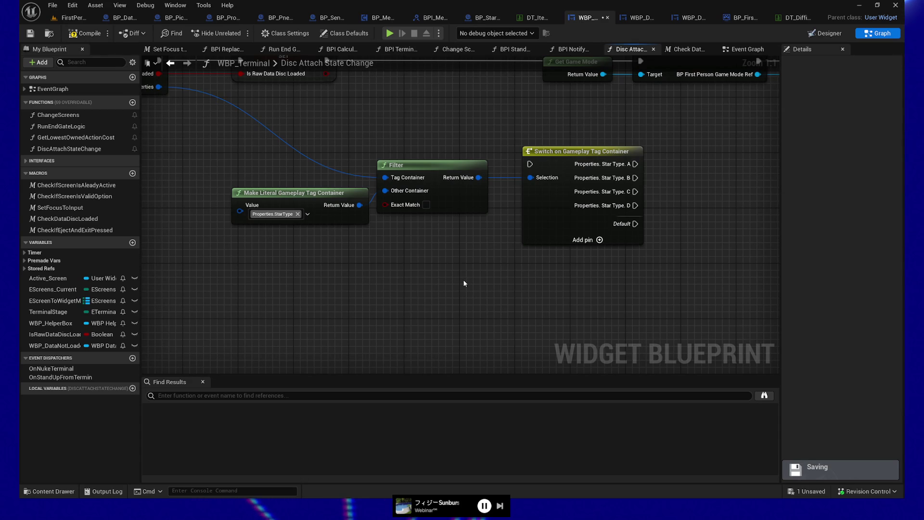
right_click(415, 277)
type("select")
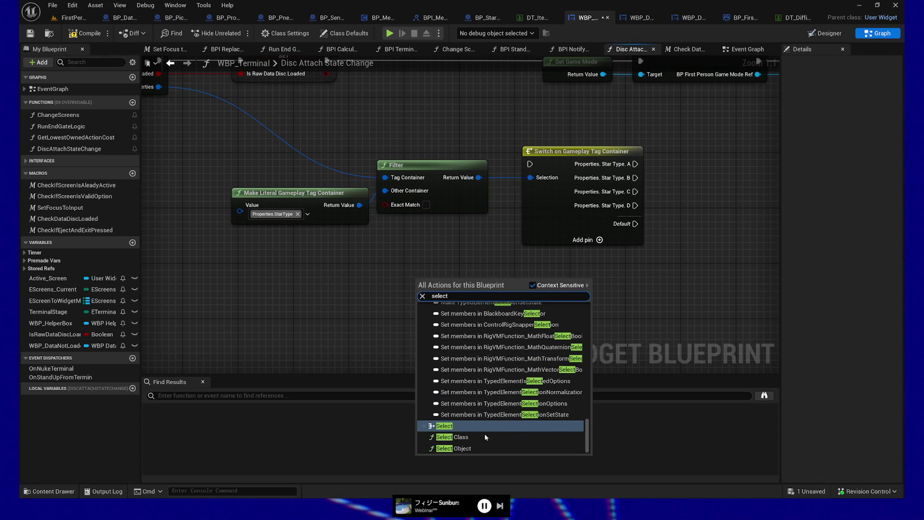
left_click(482, 448)
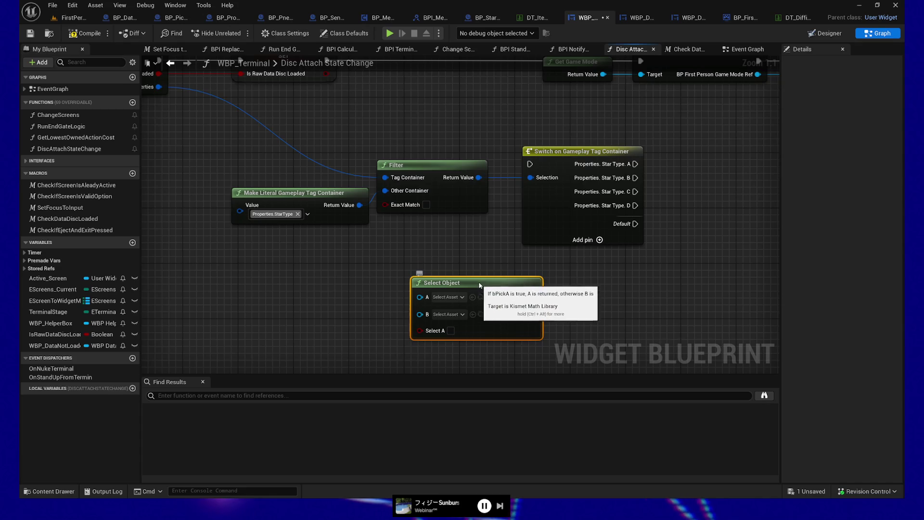
left_click_drag(472, 287, 472, 280)
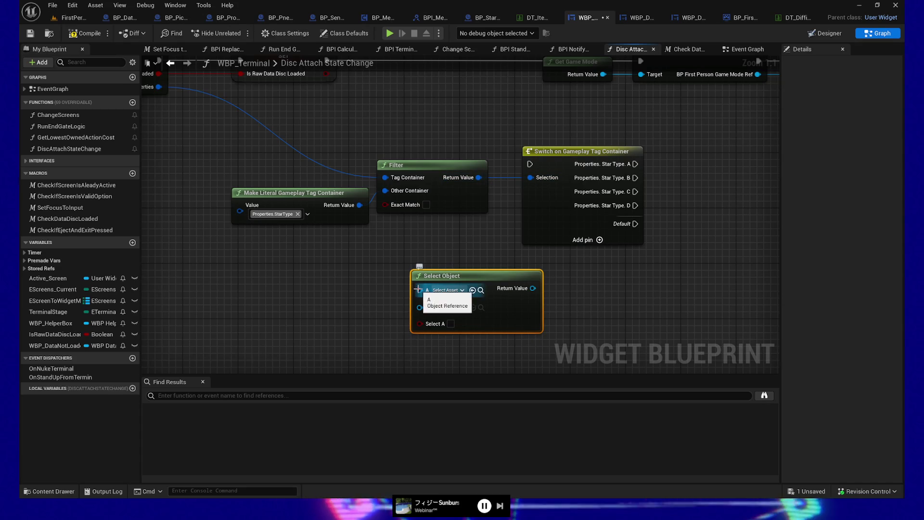
left_click(461, 290)
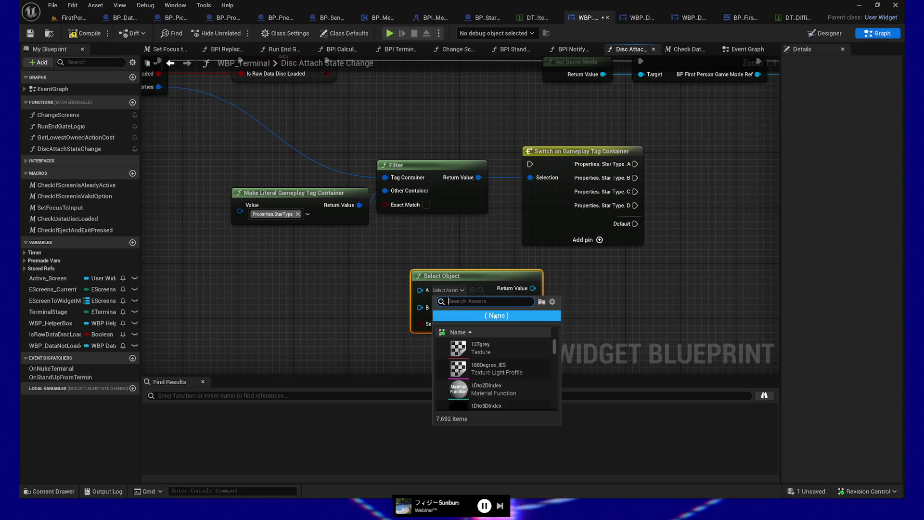
left_click(305, 300)
left_click(305, 301)
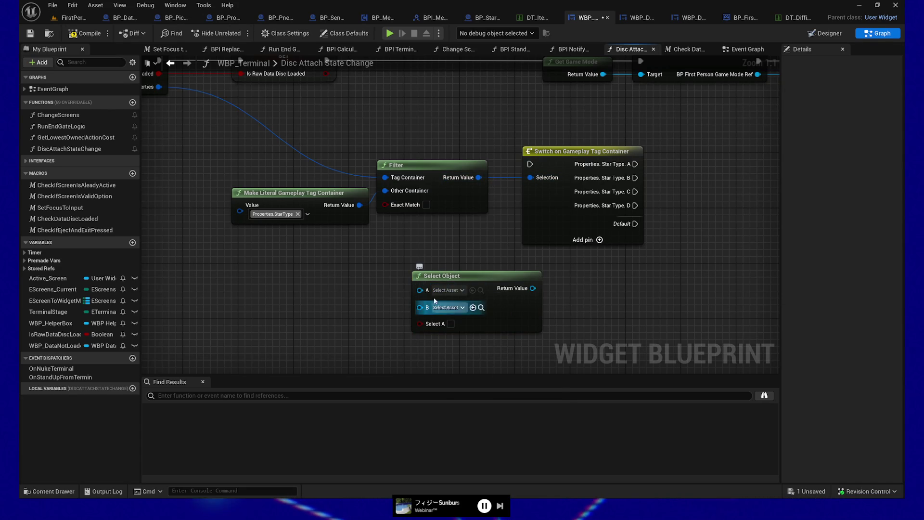
left_click(455, 327)
mouse_move(478, 177)
left_mouse_down()
mouse_move(486, 221)
mouse_move(416, 324)
left_mouse_up()
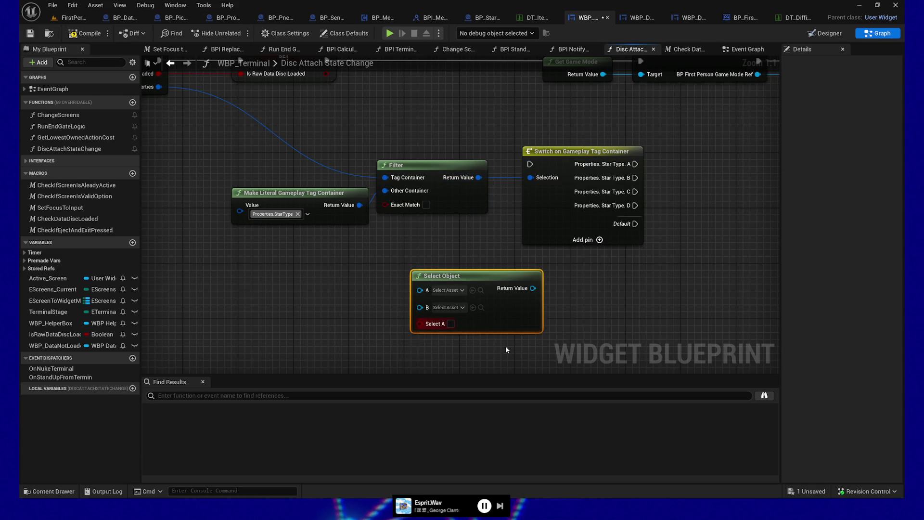
key("Delete")
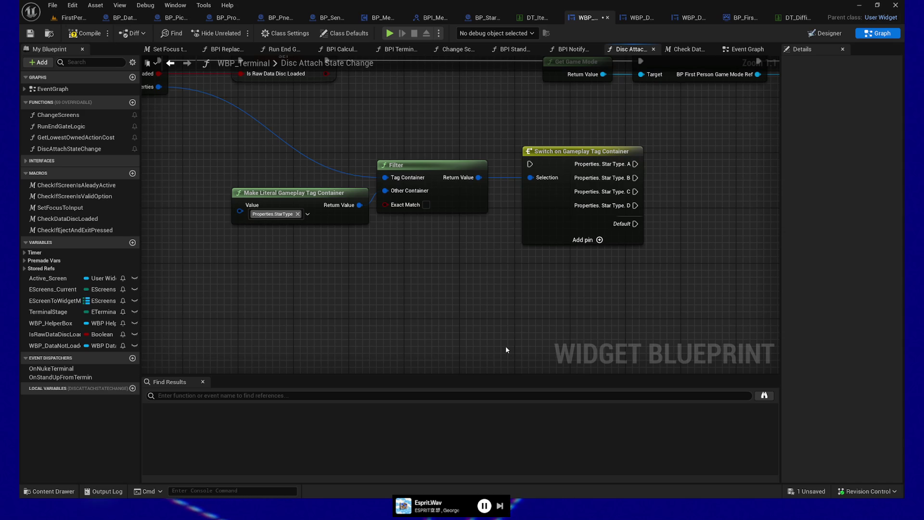
Inspect the Switch's Properties.StarType A–D pin entries alongside the Set Active Difficulty node
left_click_drag(444, 280, 416, 302)
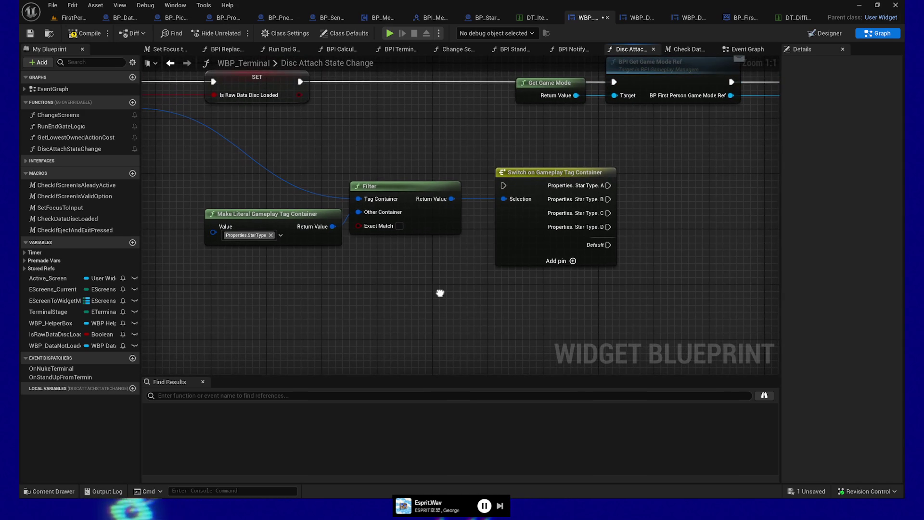
left_click(557, 218)
mouse_move(674, 258)
left_mouse_down()
mouse_move(585, 264)
mouse_move(585, 222)
mouse_move(535, 233)
left_mouse_up()
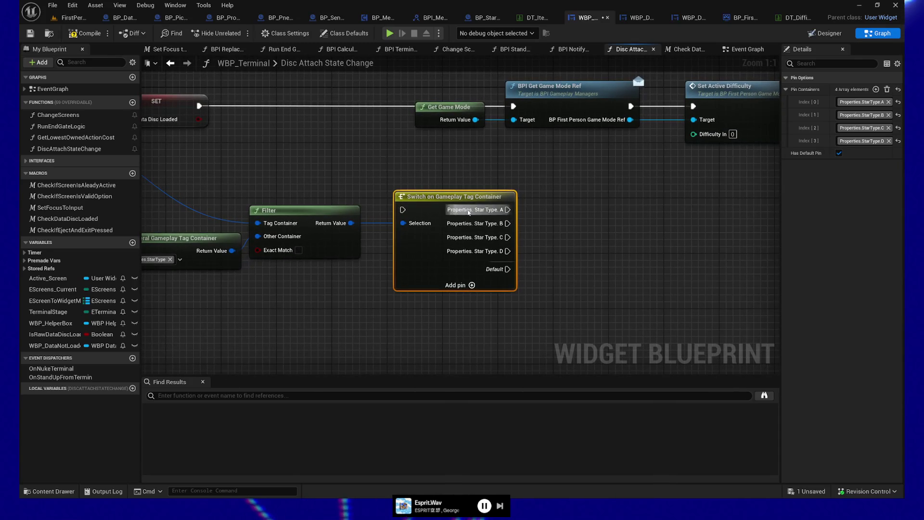
left_click_drag(338, 305, 402, 317)
left_click(283, 252)
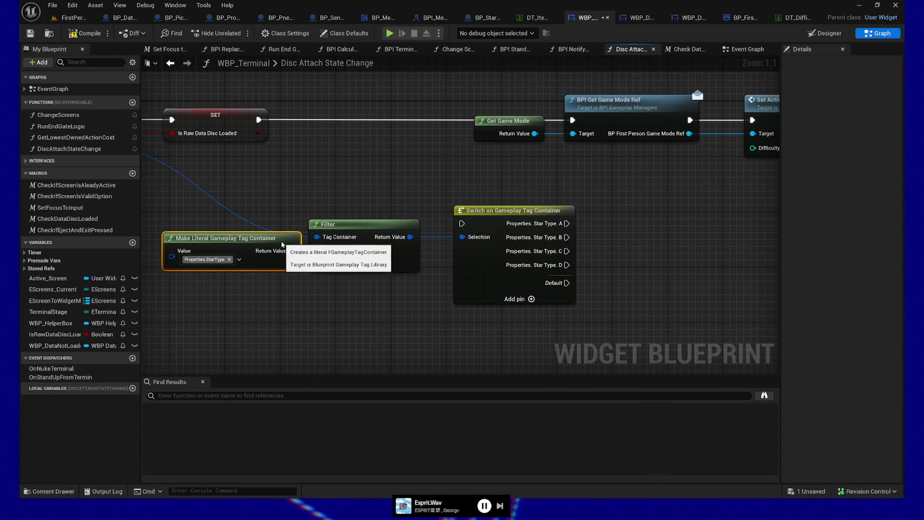
left_click_drag(368, 282, 294, 287)
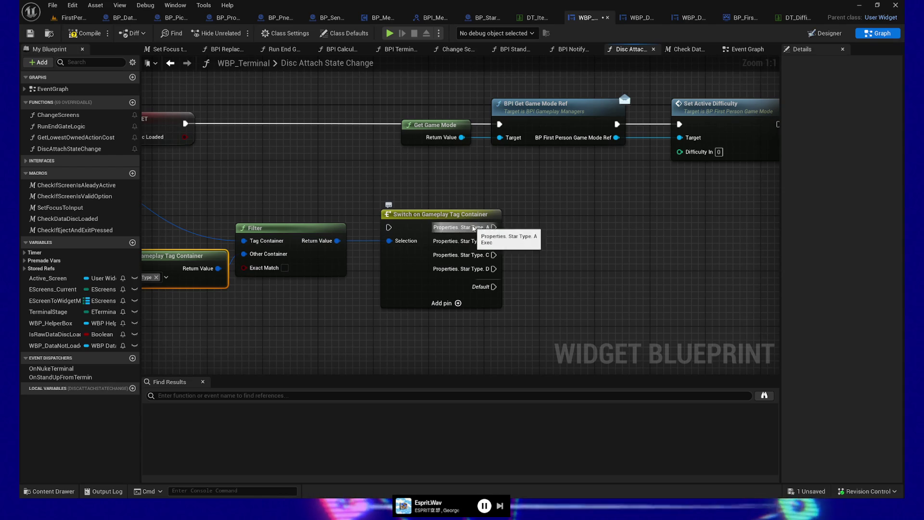
left_click(452, 217)
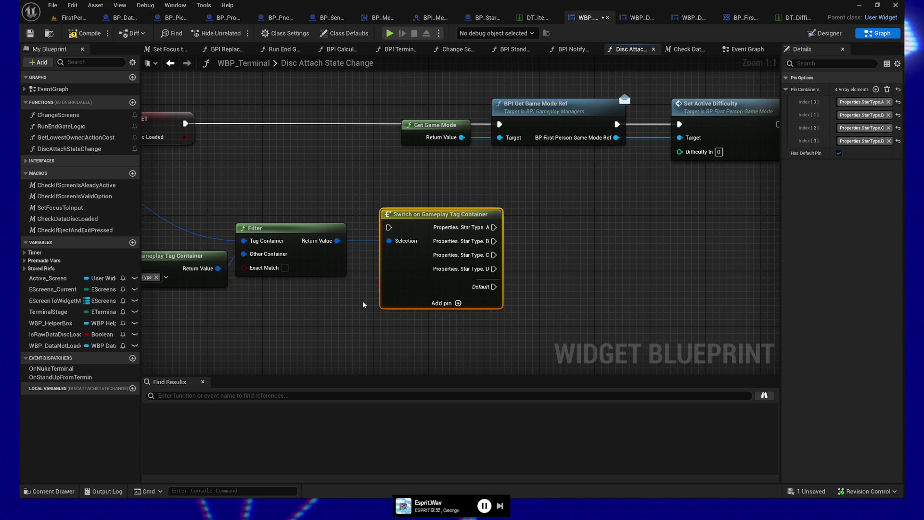
mouse_move(364, 304)
left_mouse_down()
mouse_move(549, 304)
mouse_move(291, 317)
left_mouse_up()
left_click_drag(585, 287, 550, 308)
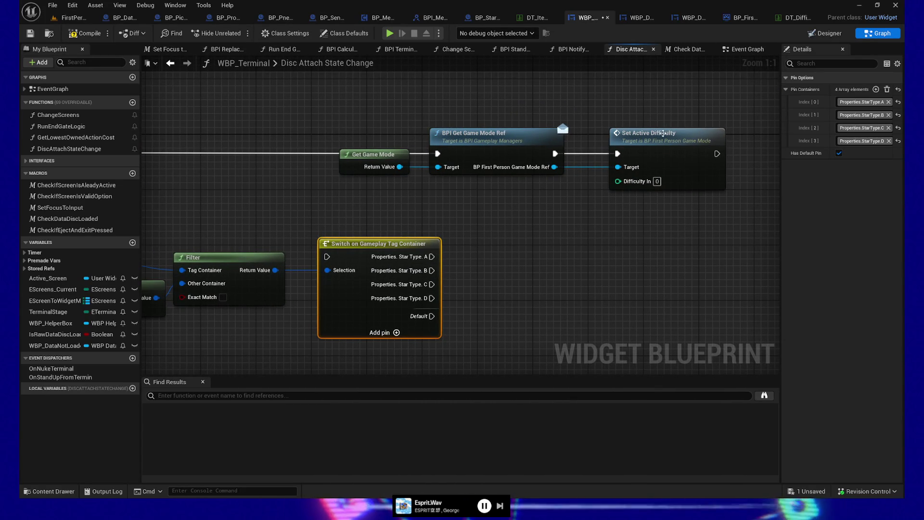
Create a local Integer variable named TempDifficulty
left_click(132, 388)
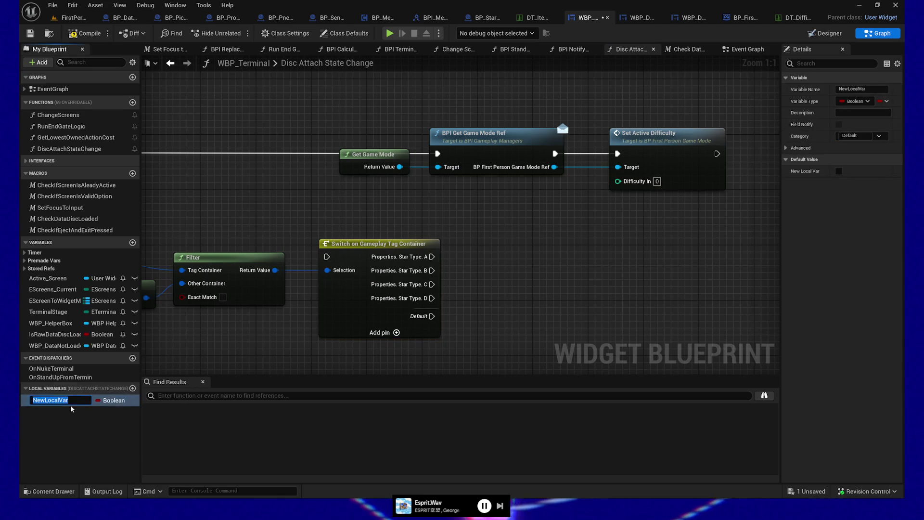
type("Temp")
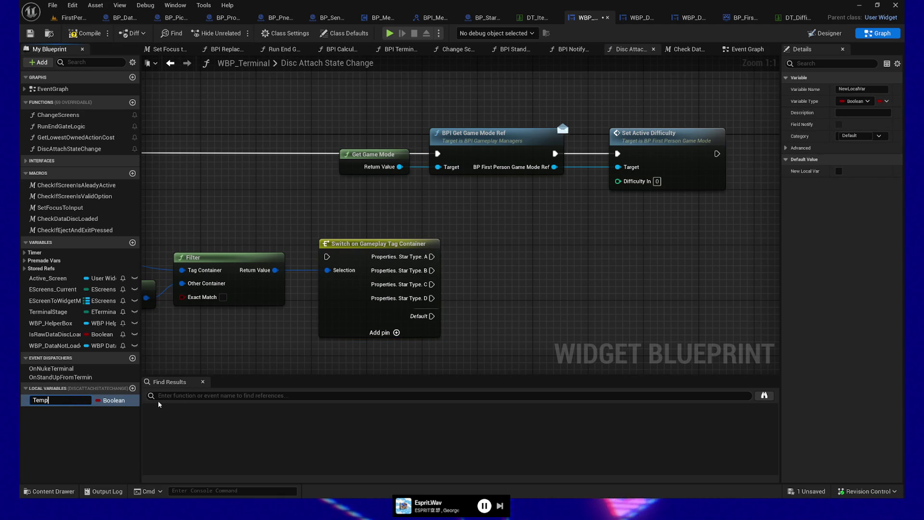
type("Difficulty")
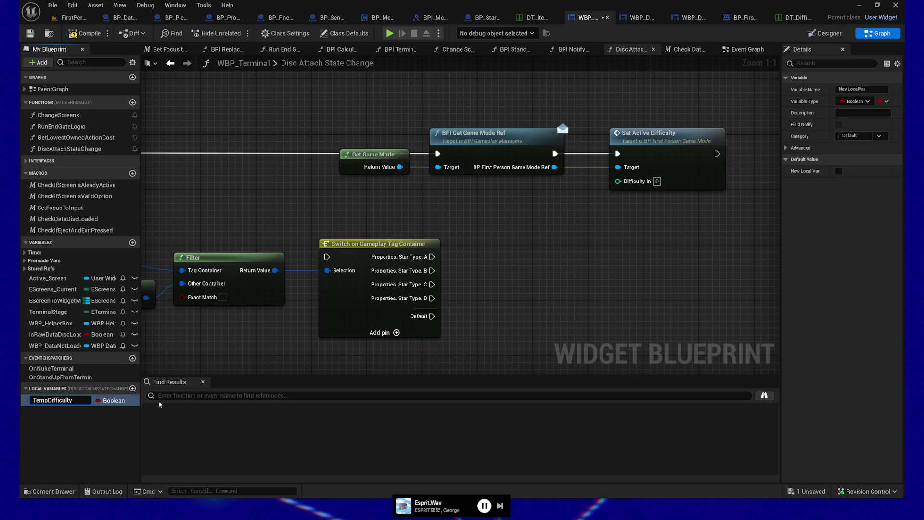
key("Return")
left_click(120, 404)
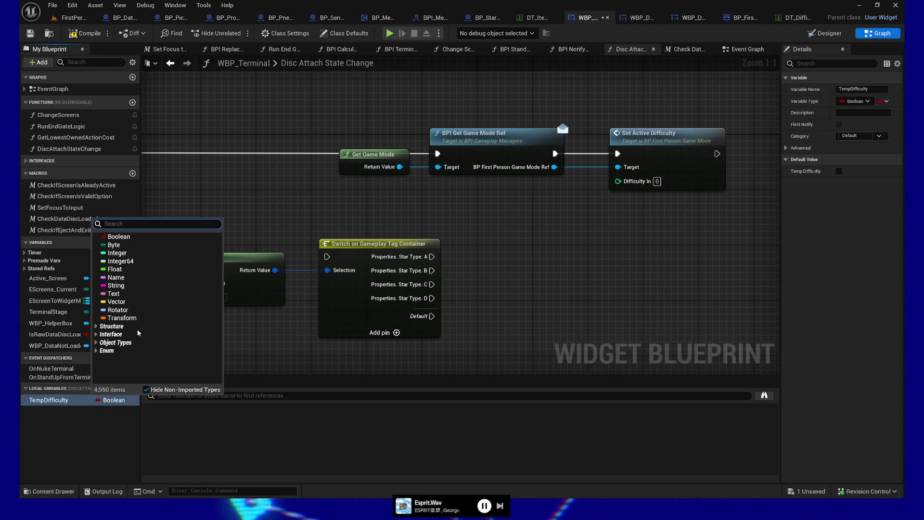
left_click(145, 258)
Place a SET TempDifficulty node beside the Switch and duplicate it into three stacked copies
mouse_move(51, 400)
left_mouse_down()
mouse_move(526, 261)
mouse_move(556, 279)
mouse_move(557, 238)
left_mouse_up()
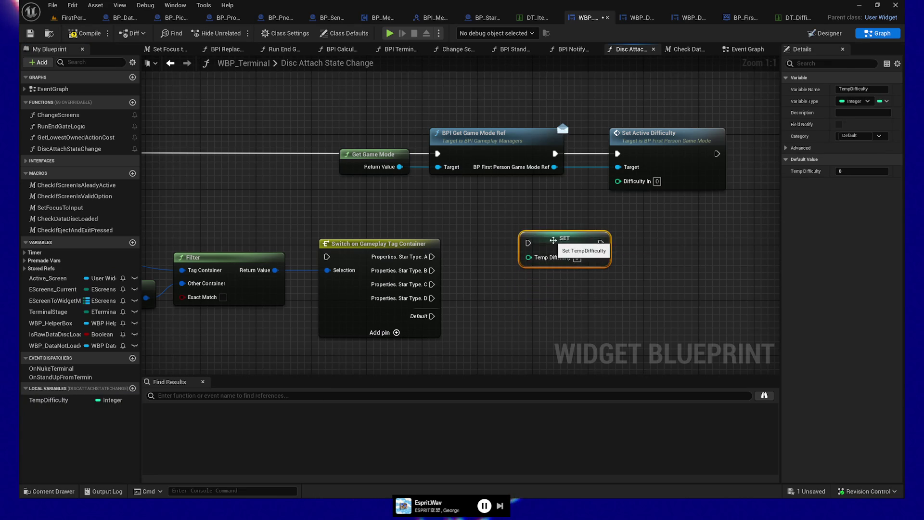
key("ctrl+d")
left_click_drag(611, 288, 556, 274)
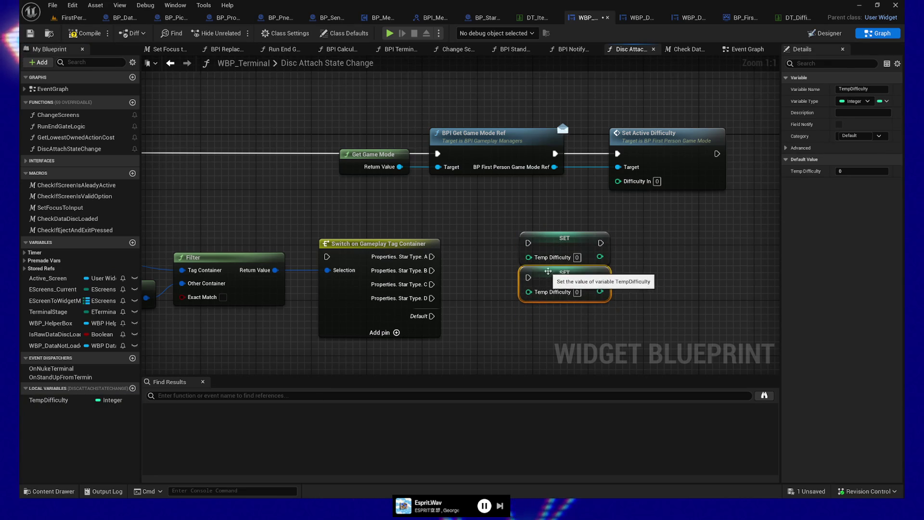
mouse_move(676, 279)
left_mouse_down()
mouse_move(671, 208)
mouse_move(568, 250)
mouse_move(555, 239)
left_mouse_up()
key("ctrl+d")
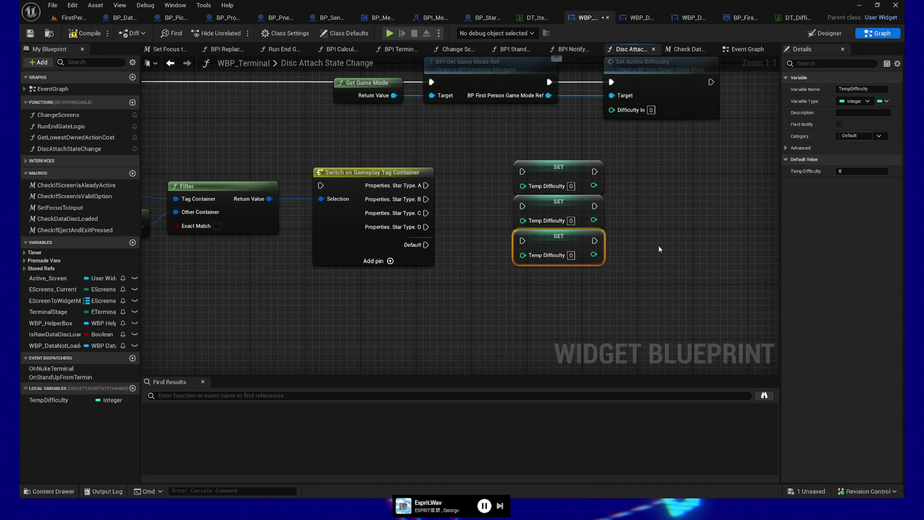
Add a fourth SET Temp Difficulty node and wire Star Type A, B and C to the SET nodes
key("ctrl+d")
mouse_move(693, 248)
left_mouse_down()
mouse_move(555, 294)
mouse_move(544, 274)
left_mouse_up()
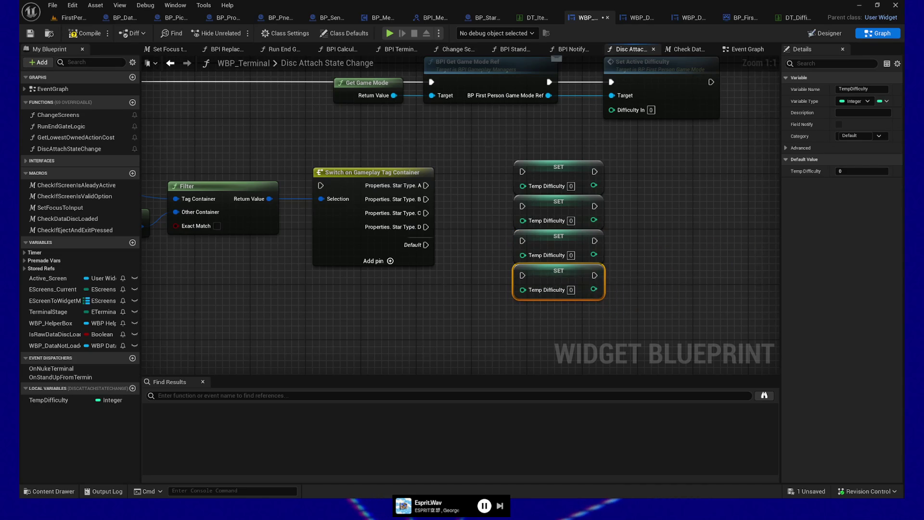
mouse_move(334, 285)
left_mouse_down()
mouse_move(386, 321)
mouse_move(352, 322)
mouse_move(444, 328)
mouse_move(540, 292)
mouse_move(510, 326)
mouse_move(346, 342)
mouse_move(314, 325)
left_mouse_up()
mouse_move(484, 234)
left_mouse_down()
mouse_move(554, 238)
mouse_move(580, 220)
left_mouse_up()
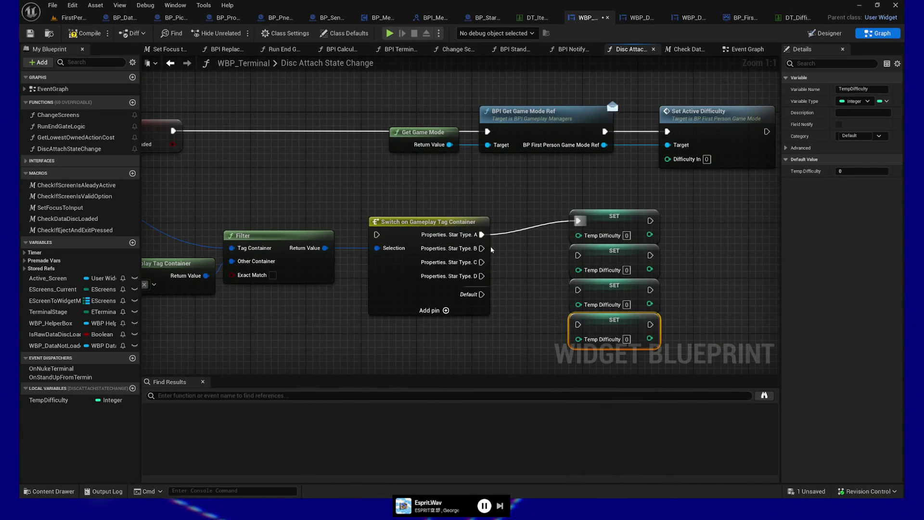
mouse_move(481, 249)
left_mouse_down()
mouse_move(579, 255)
mouse_move(578, 290)
left_mouse_up()
mouse_move(481, 276)
left_mouse_down()
mouse_move(571, 333)
mouse_move(578, 325)
left_mouse_up()
Enter the SET node values 4, 3, 2 and 1 from top to bottom
left_click(626, 339)
type("1")
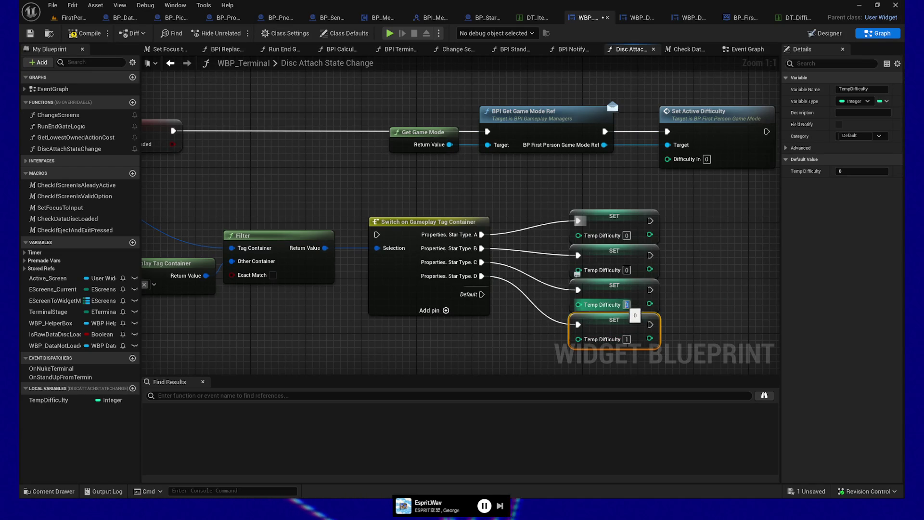
left_click(626, 304)
type("2")
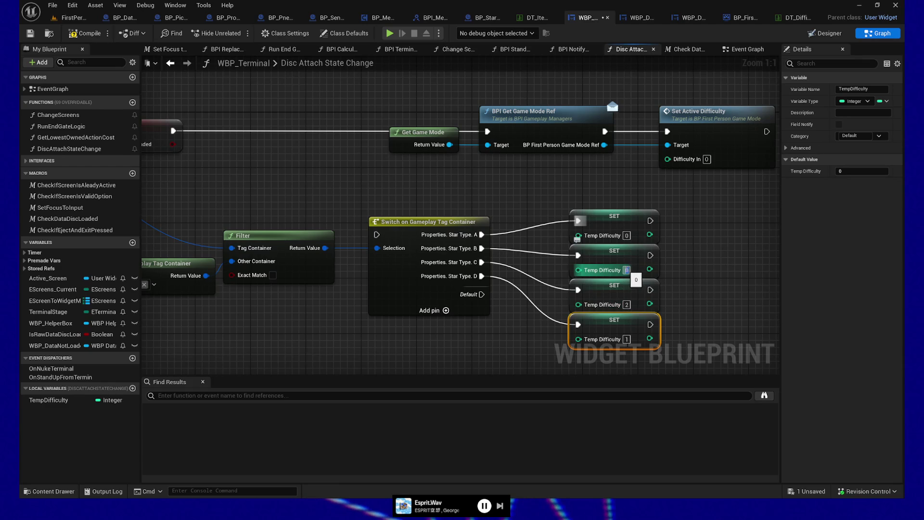
type("3")
key("Return")
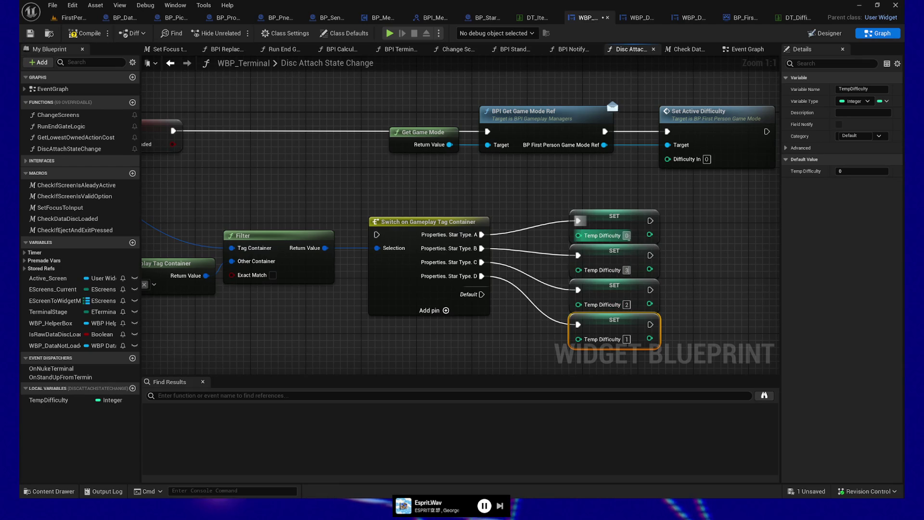
left_click(626, 236)
type("4")
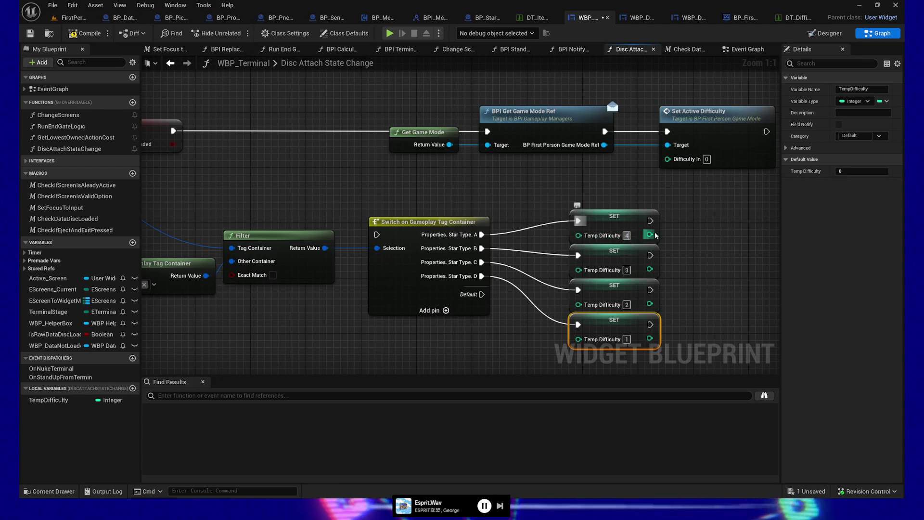
mouse_move(698, 254)
left_mouse_down()
mouse_move(708, 251)
mouse_move(584, 245)
left_mouse_up()
left_click_drag(525, 183, 543, 193)
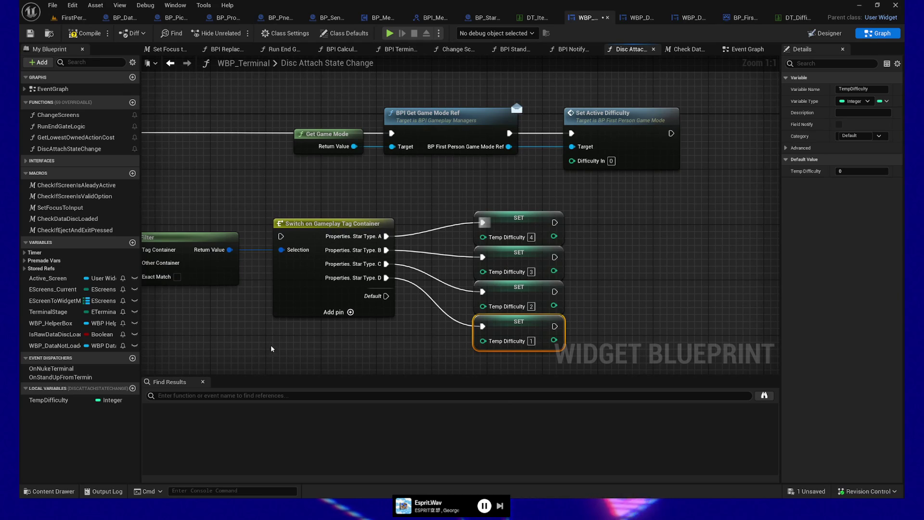
left_click_drag(276, 349, 318, 345)
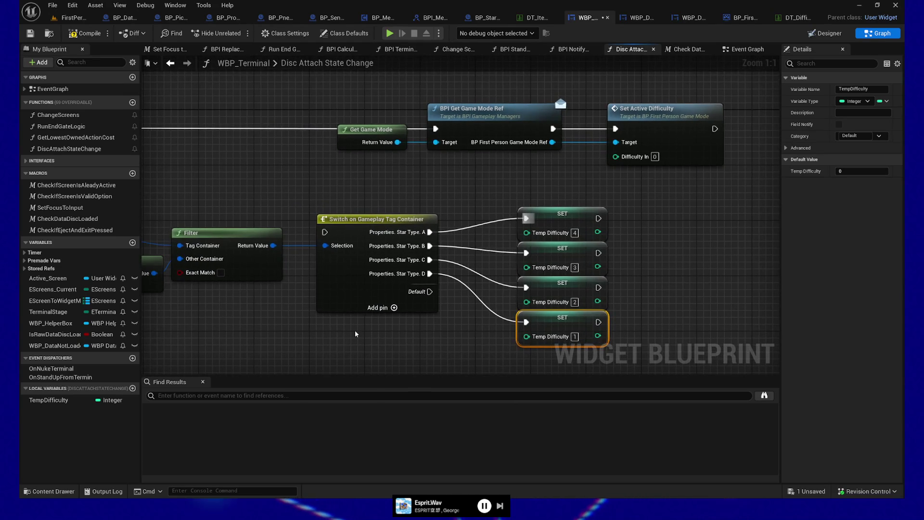
scroll(355, 330, "down", 1)
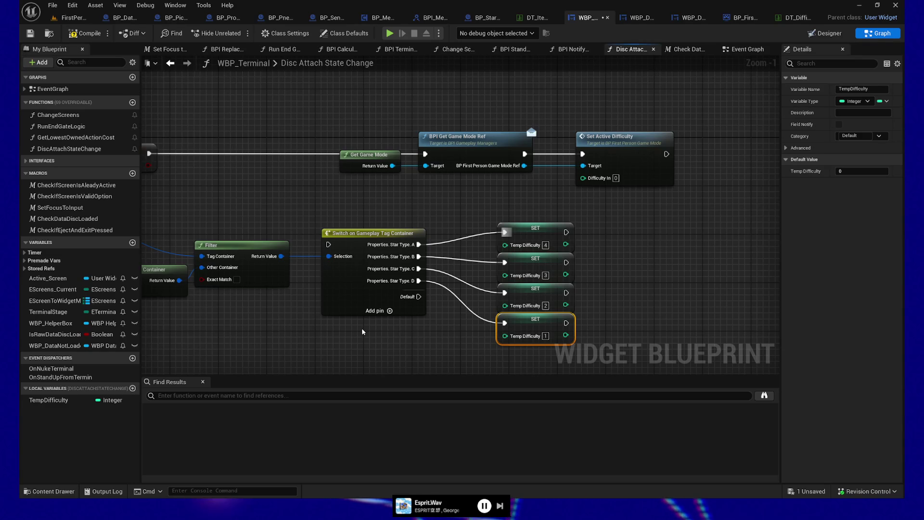
left_click_drag(651, 264, 664, 264)
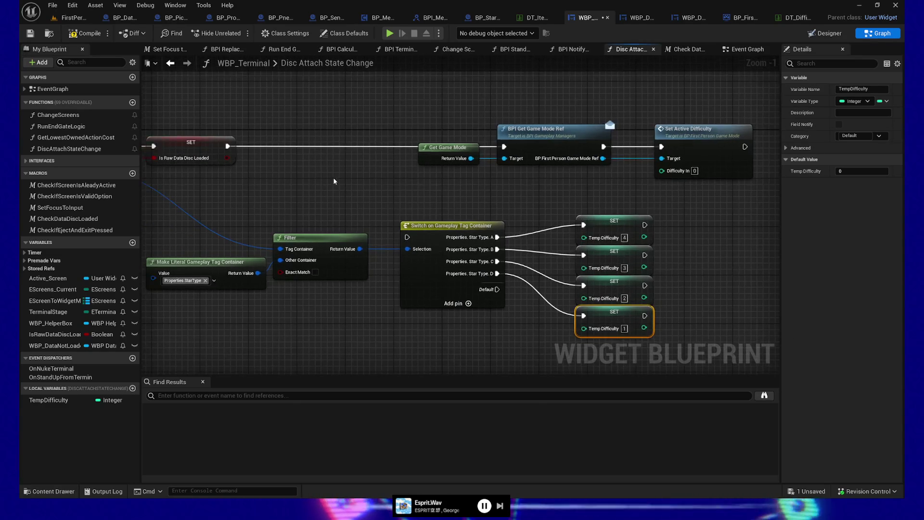
mouse_move(334, 181)
left_mouse_down()
mouse_move(458, 186)
mouse_move(310, 150)
mouse_move(459, 227)
left_mouse_up()
scroll(458, 183, "down", 1)
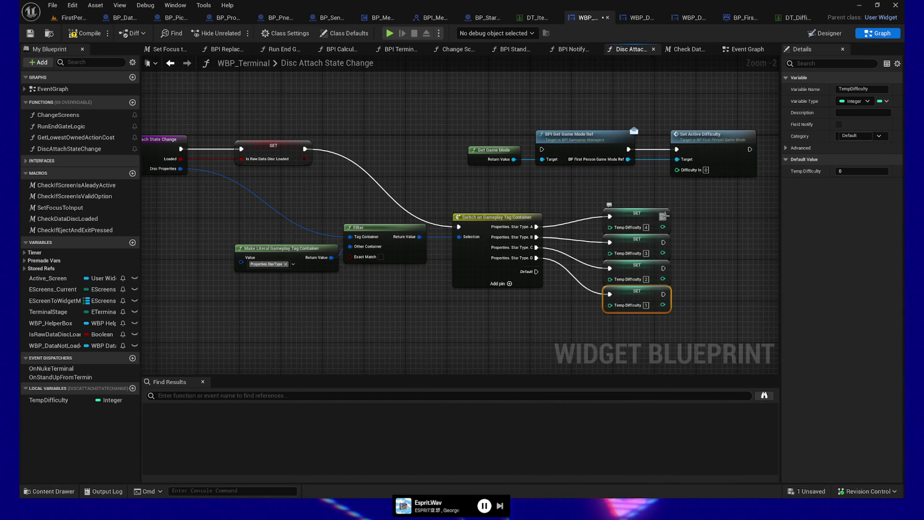
Shift the game mode nodes right and wire all four SET nodes into BPI Get Game Mode Ref
left_click_drag(665, 215, 597, 220)
left_click_drag(424, 126, 705, 197)
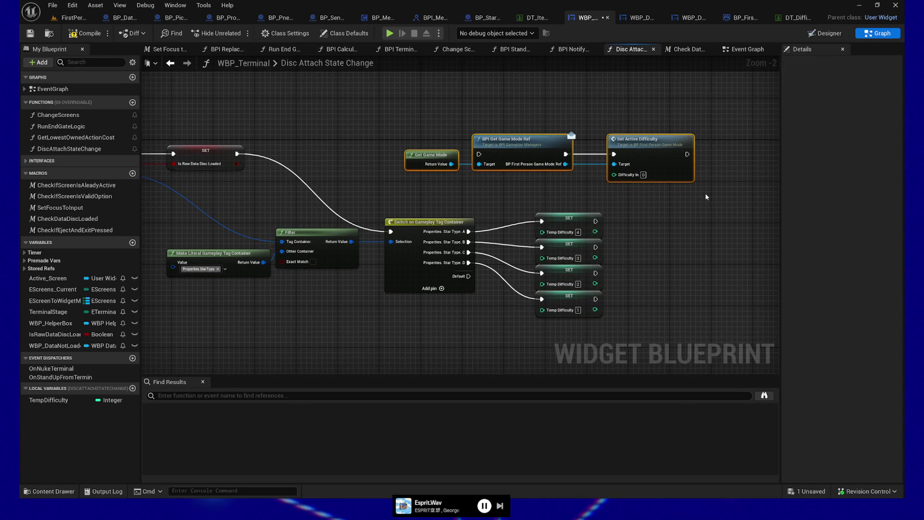
key("Right")
key("Right")
key("Right")
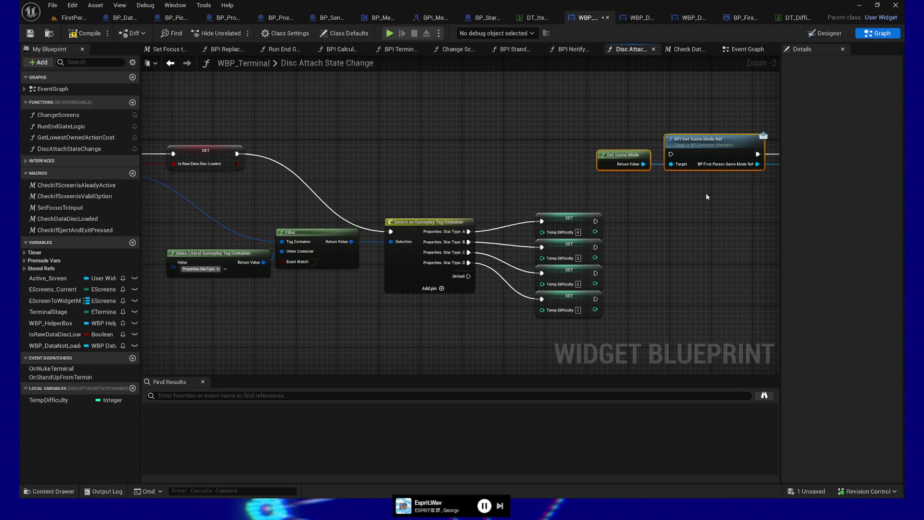
left_click_drag(705, 197, 565, 238)
left_click_drag(455, 262, 528, 196)
left_click_drag(454, 288, 529, 195)
left_click_drag(455, 314, 529, 195)
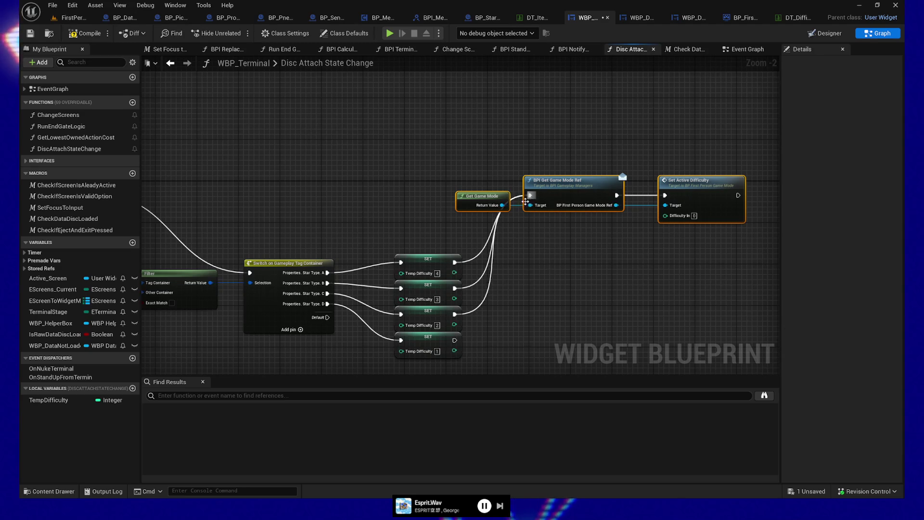
mouse_move(455, 340)
left_mouse_down()
mouse_move(467, 343)
mouse_move(530, 195)
left_mouse_up()
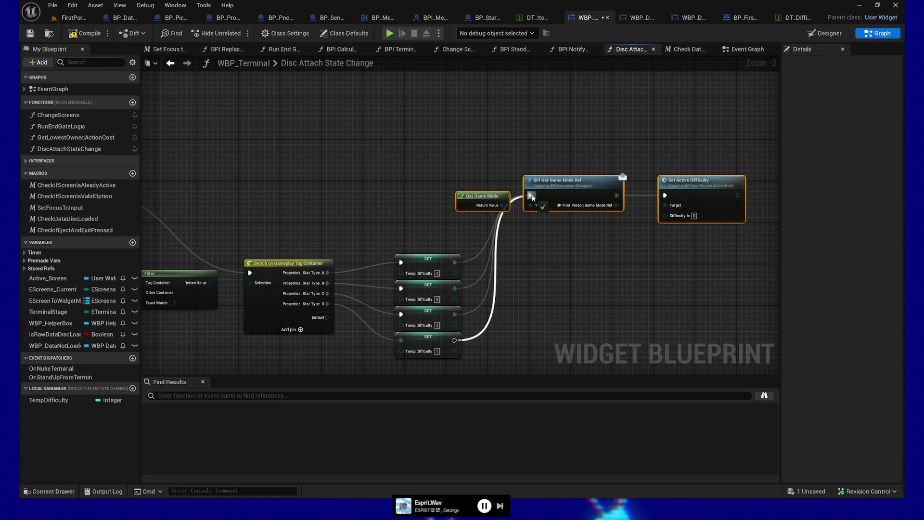
Feed a TempDifficulty getter into Difficulty In and route the Switch's Default output to BPI Get Game Mode Ref
mouse_move(48, 400)
left_mouse_down()
mouse_move(561, 282)
mouse_move(592, 223)
mouse_move(665, 216)
left_mouse_up()
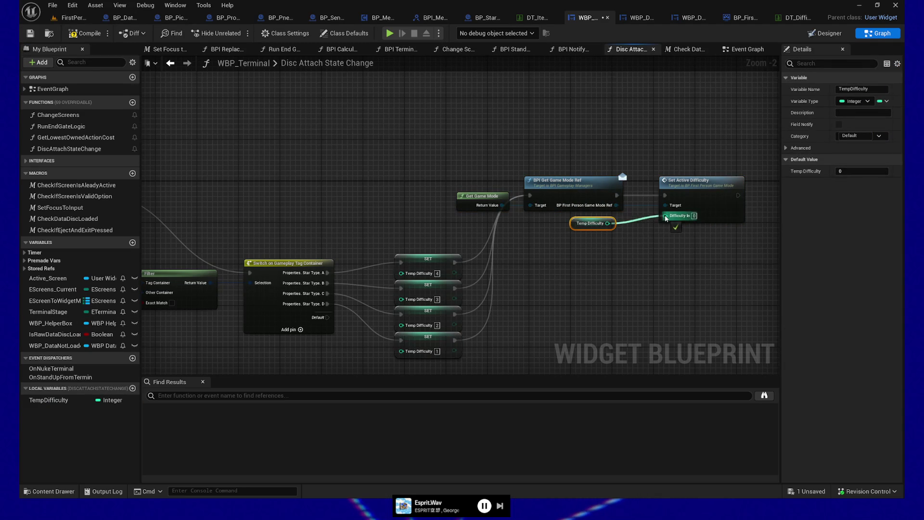
scroll(427, 265, "up", 2)
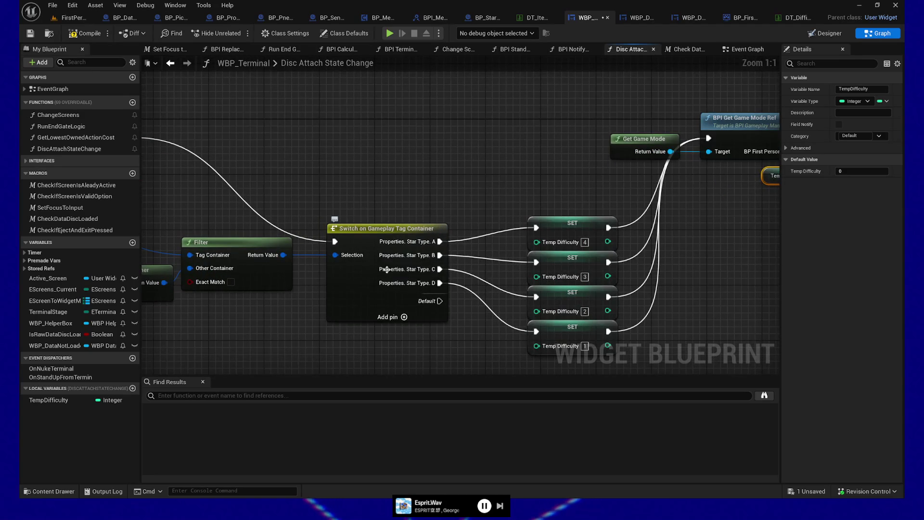
mouse_move(267, 314)
left_mouse_down()
mouse_move(466, 285)
mouse_move(633, 284)
mouse_move(630, 296)
left_mouse_up()
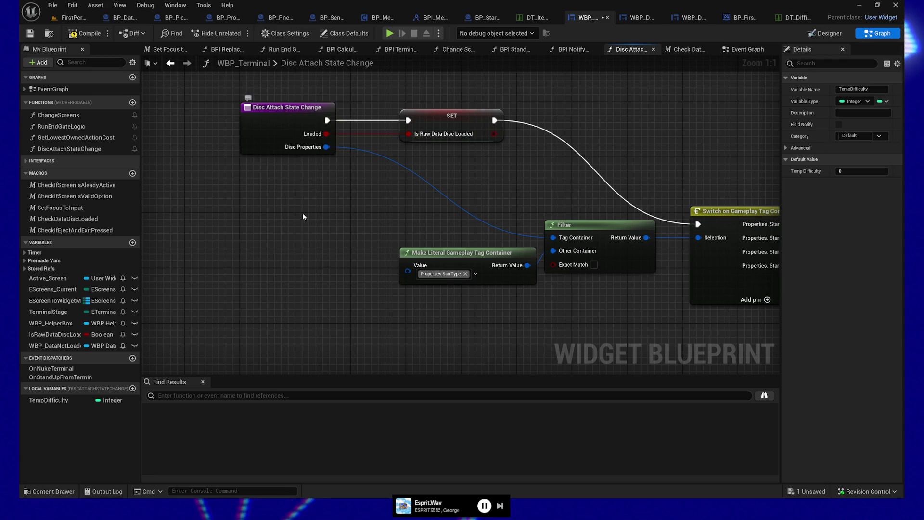
mouse_move(395, 213)
left_mouse_down()
mouse_move(235, 187)
mouse_move(319, 140)
left_mouse_up()
left_click_drag(388, 230, 305, 283)
scroll(305, 283, "down", 3)
left_click_drag(600, 302, 518, 299)
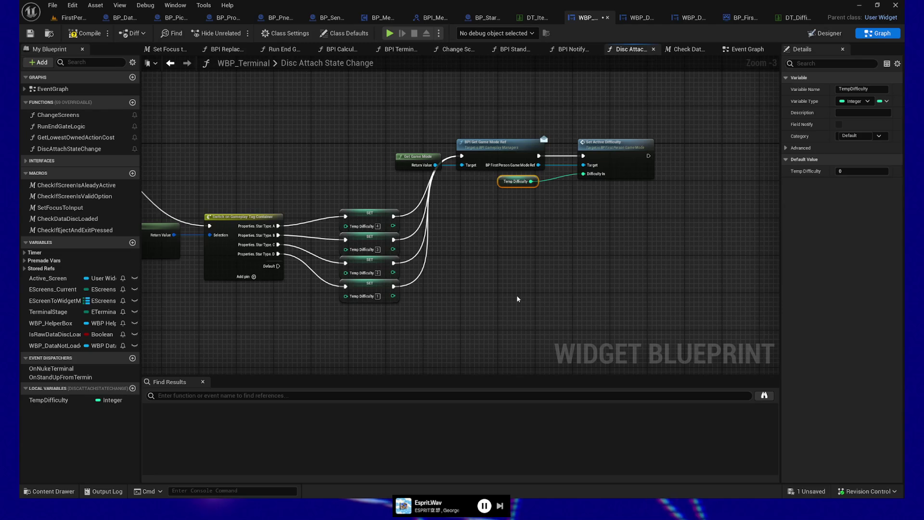
left_click_drag(518, 299, 524, 319)
left_click_drag(284, 287, 328, 176)
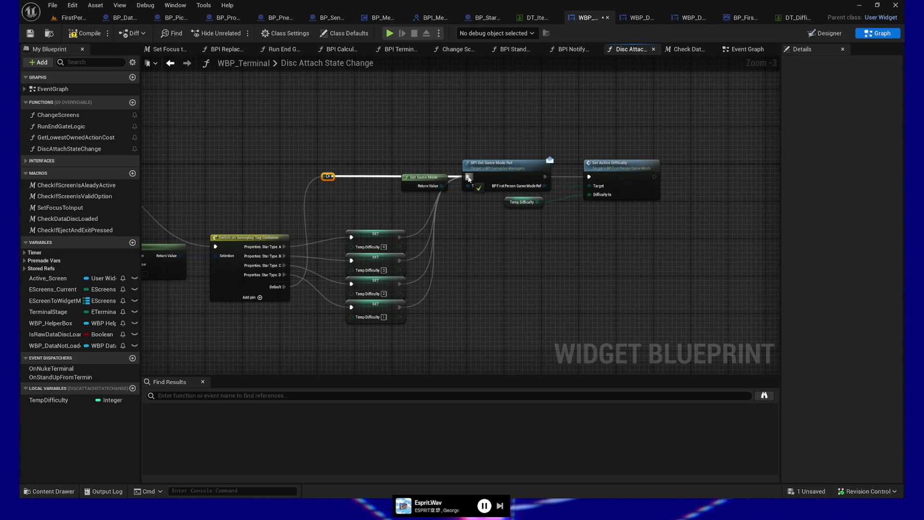
Give TempDifficulty a default value of 4, then compile and save WBP_Terminal
left_click(49, 400)
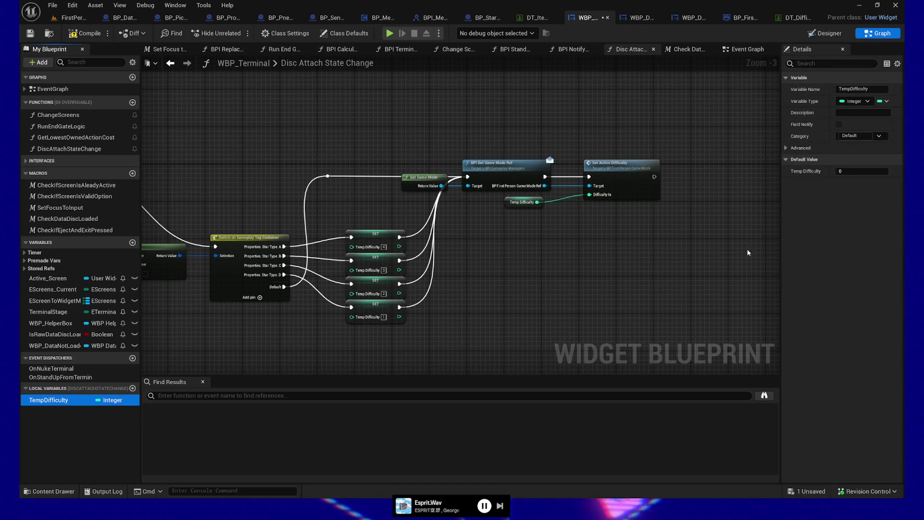
left_click(855, 170)
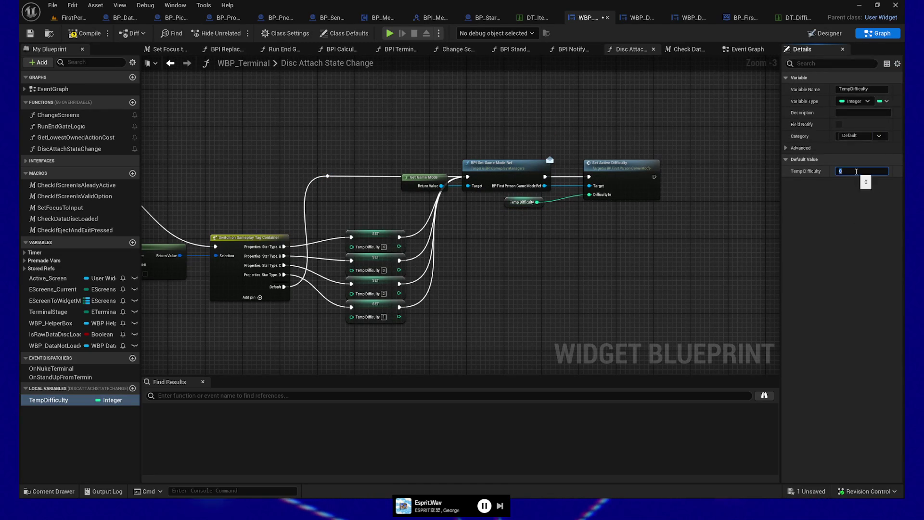
type("4")
key("Return")
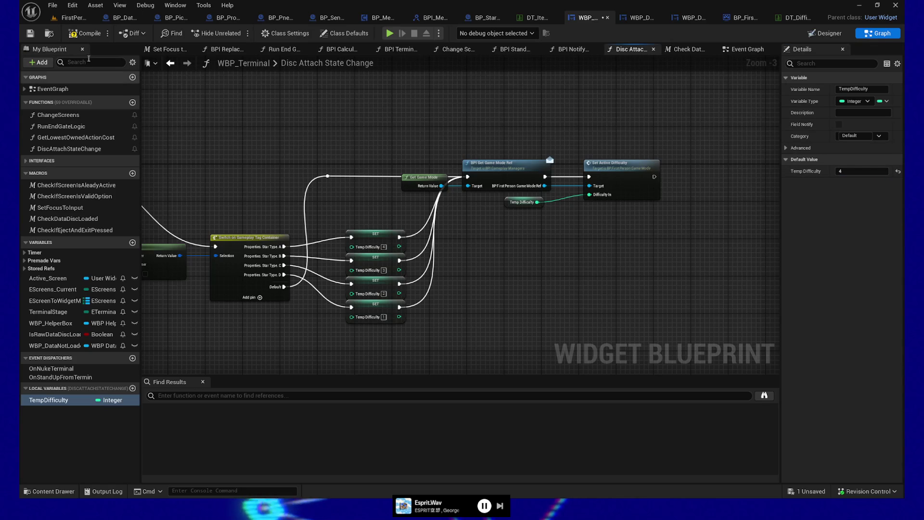
left_click(83, 33)
key("ctrl+s")
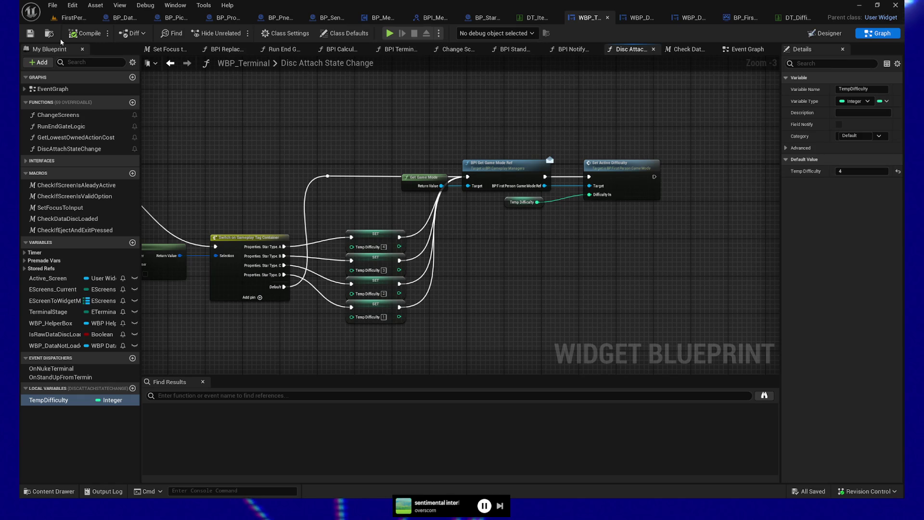
Nudge the four SET Temp Difficulty nodes slightly lower
mouse_move(521, 243)
left_mouse_down()
mouse_move(594, 257)
mouse_move(640, 242)
left_mouse_up()
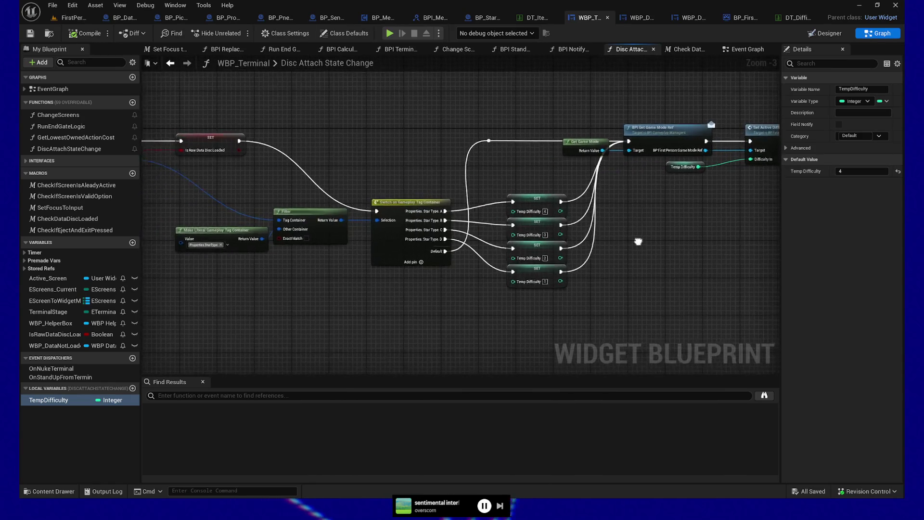
left_click_drag(573, 190, 526, 304)
left_click_drag(528, 203, 528, 212)
left_click(526, 193)
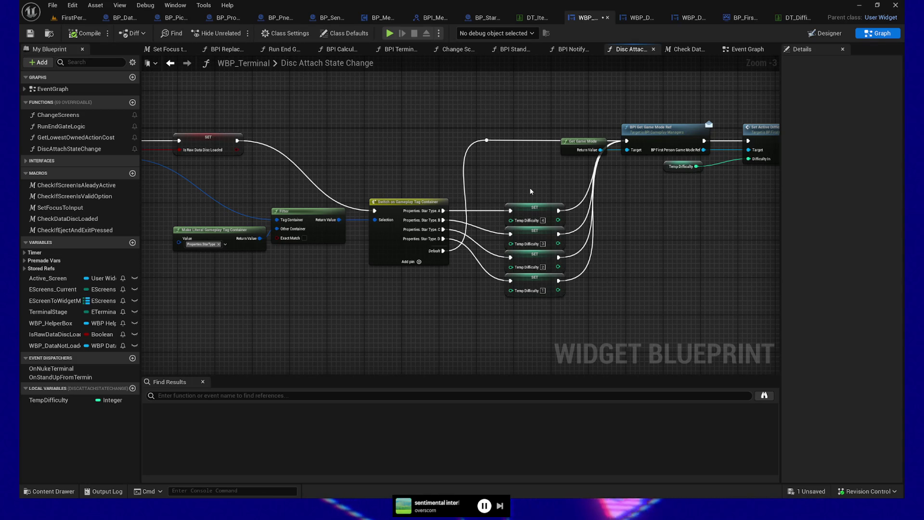
Raise Make Literal Gameplay Tag Container level with Filter and save the blueprint
mouse_move(530, 187)
left_mouse_down()
mouse_move(592, 193)
mouse_move(579, 315)
mouse_move(340, 297)
left_mouse_up()
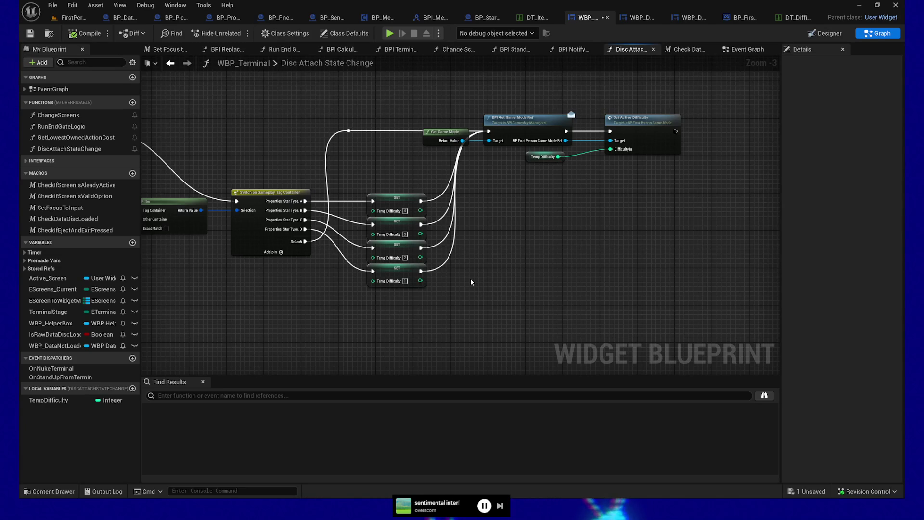
mouse_move(410, 320)
left_mouse_down()
mouse_move(577, 288)
mouse_move(546, 233)
mouse_move(570, 236)
left_mouse_up()
left_click_drag(408, 136, 534, 113)
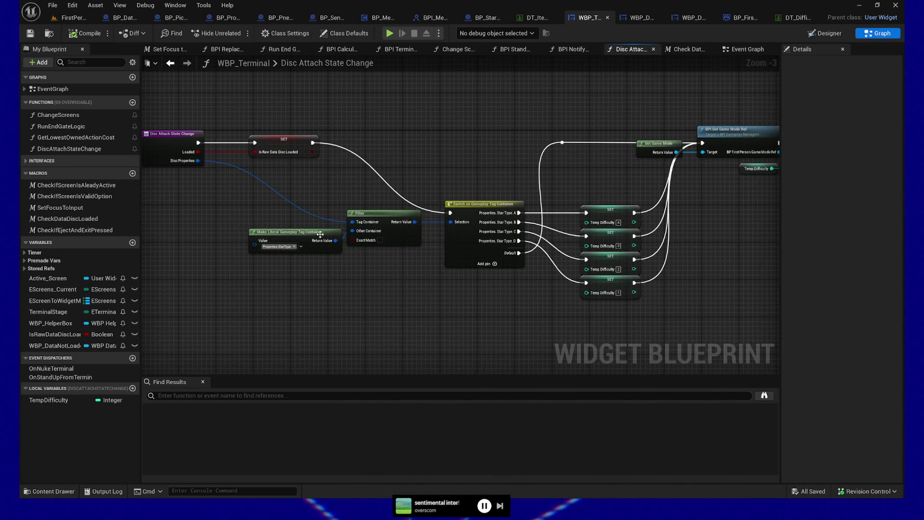
left_click(375, 215, "ctrl")
left_click_drag(318, 233, 302, 227)
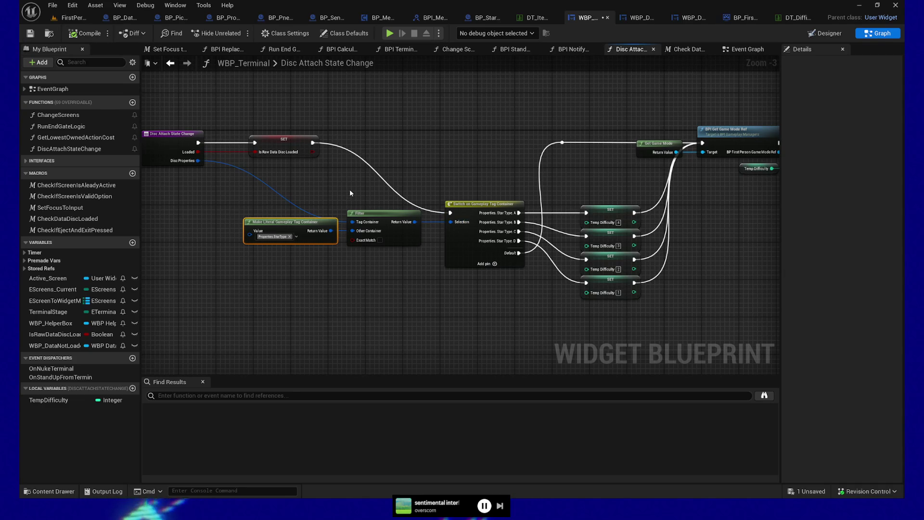
left_click(30, 33)
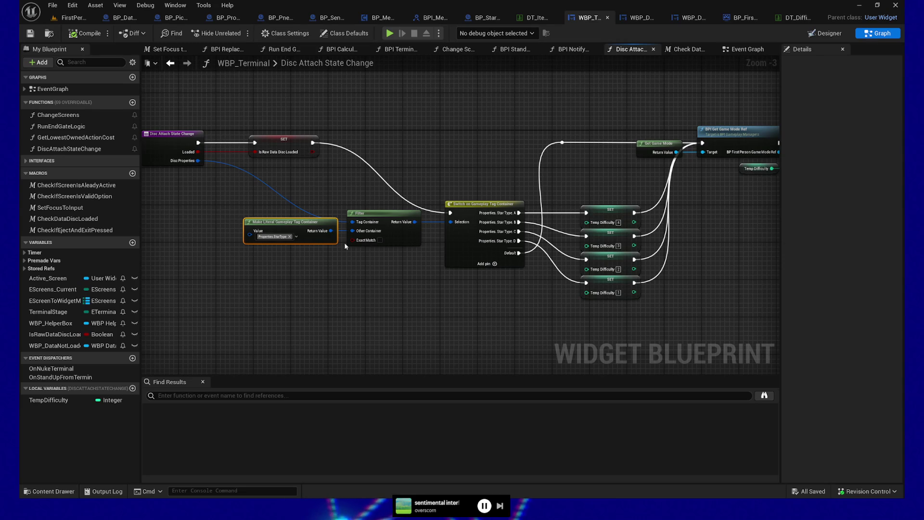
Save the blueprint again and switch to the FirstPersonMap level
left_click_drag(345, 246, 315, 263)
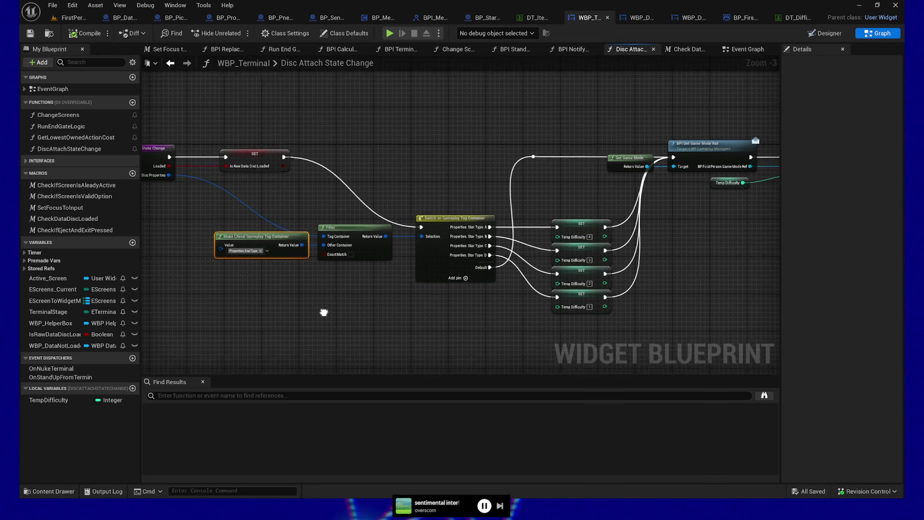
left_click(30, 34)
left_click_drag(466, 122, 417, 123)
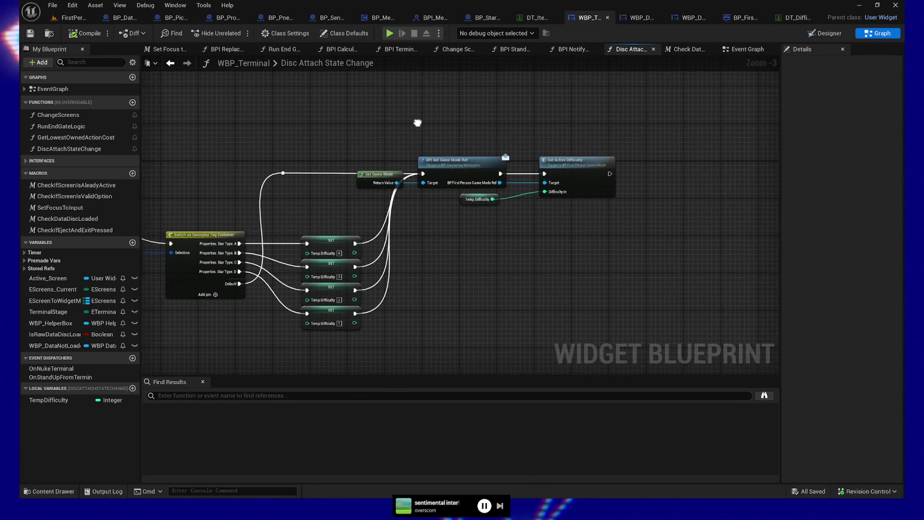
left_click(69, 18)
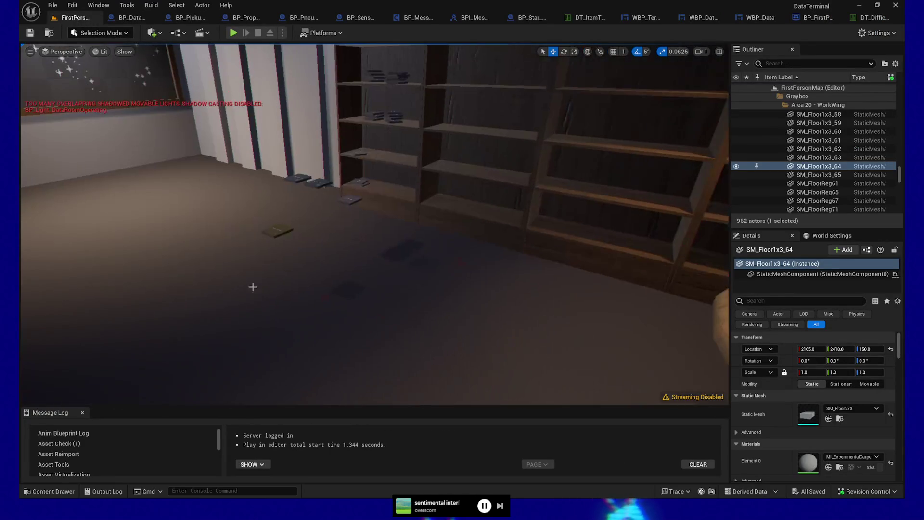
Start a play-in-editor session, pick up the Raw Data disc, insert it and use the terminal
right_click(221, 201)
left_click(265, 467)
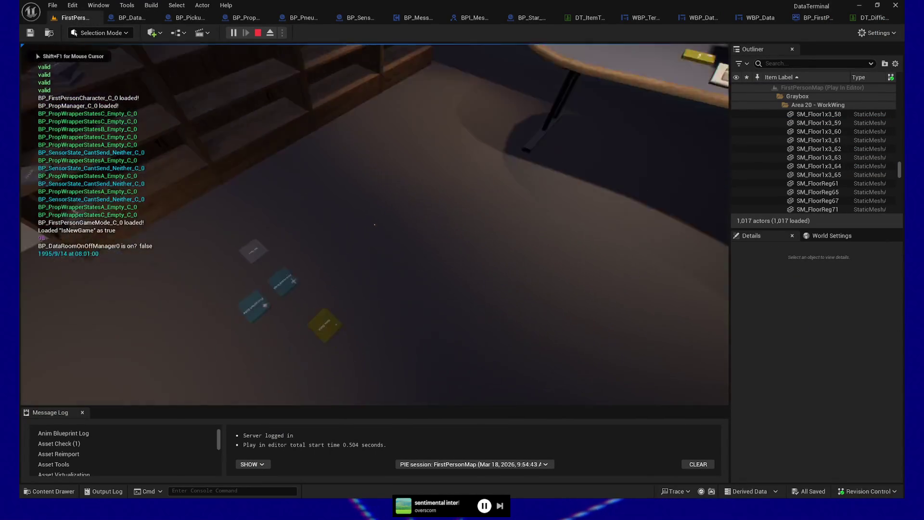
key("e")
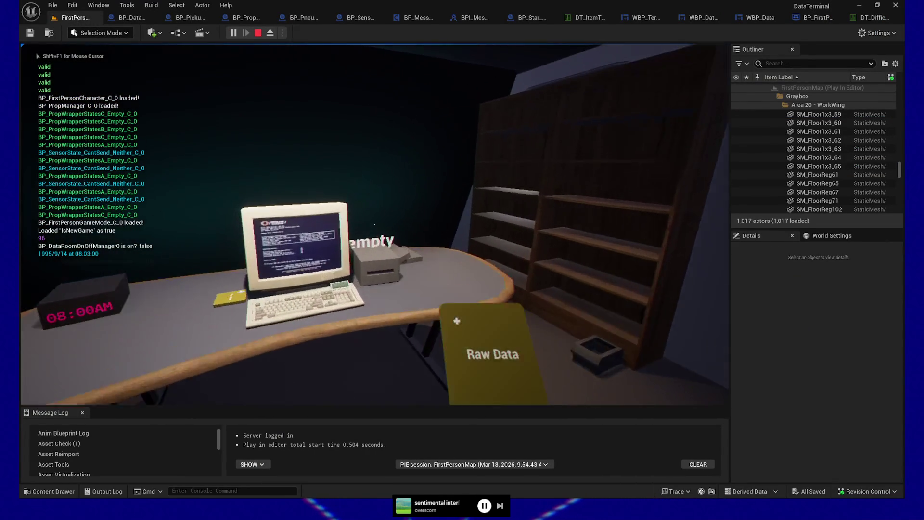
key("e")
key("w")
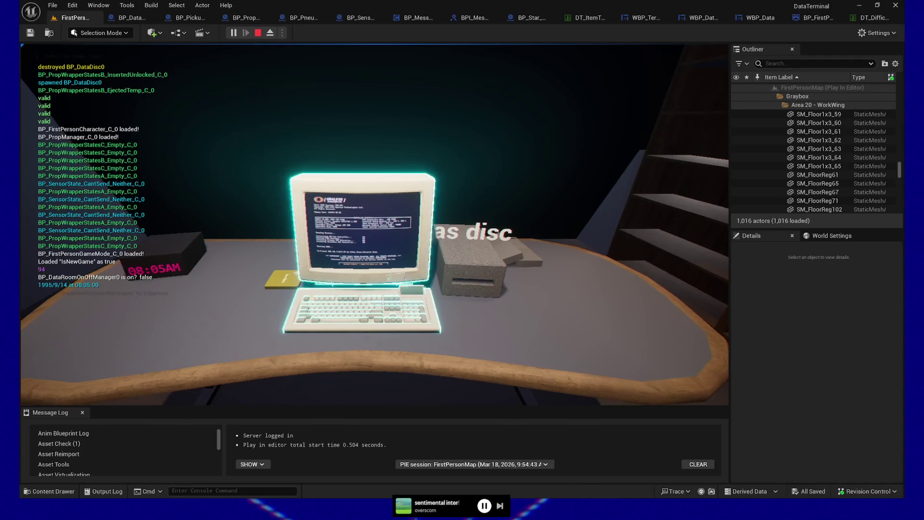
key("e")
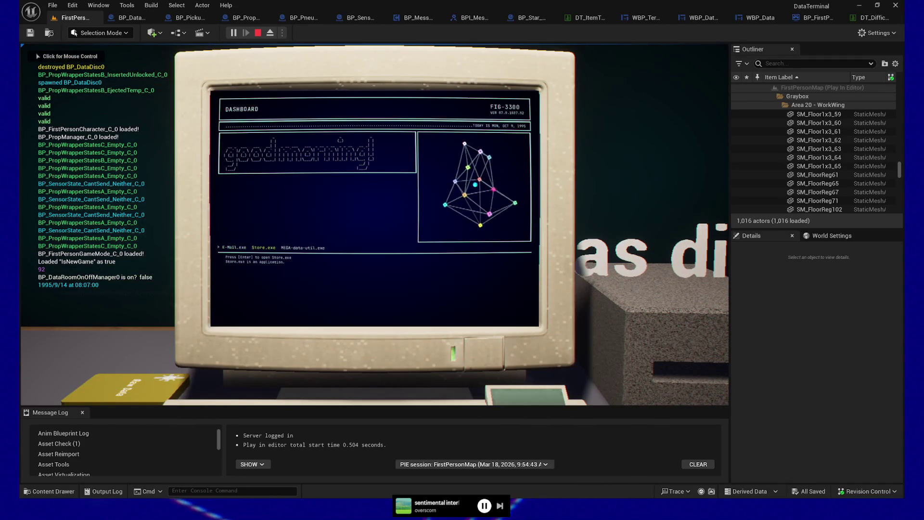
Open MEGA DATA UTILITY, choose & as the noise character, run all data, then pause
key("Right")
key("Return")
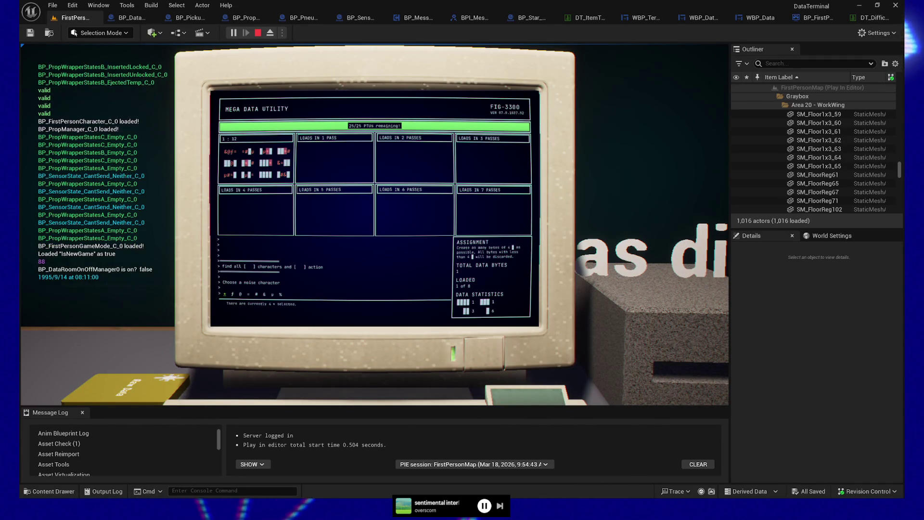
key("Right")
key("Right")
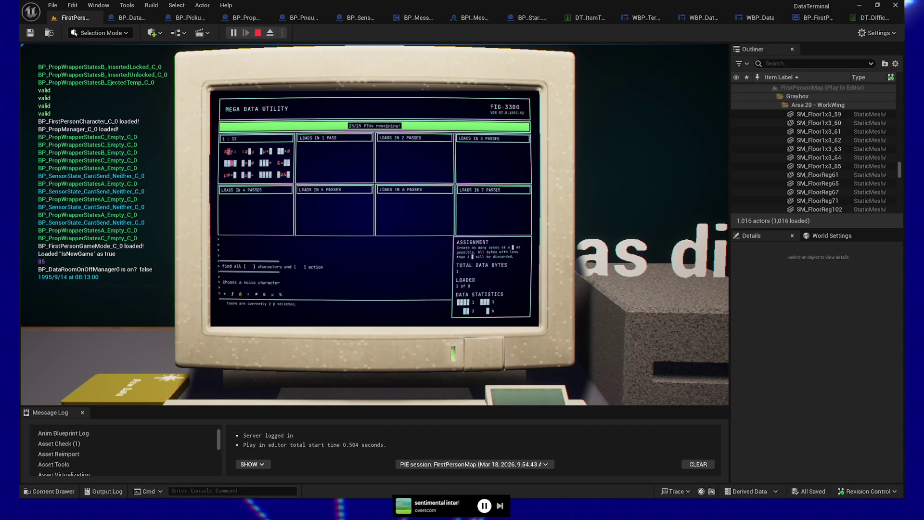
key("Right")
key("Right")
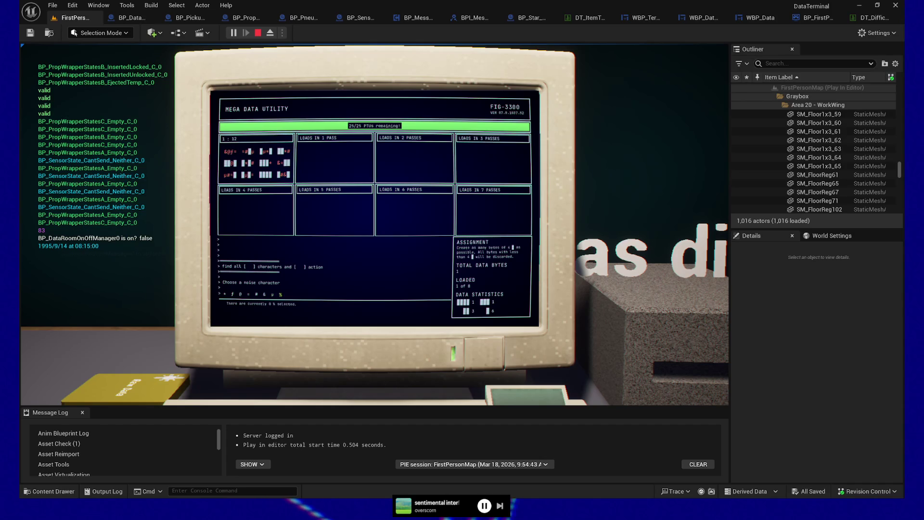
key("Left")
key("Left")
key("Left")
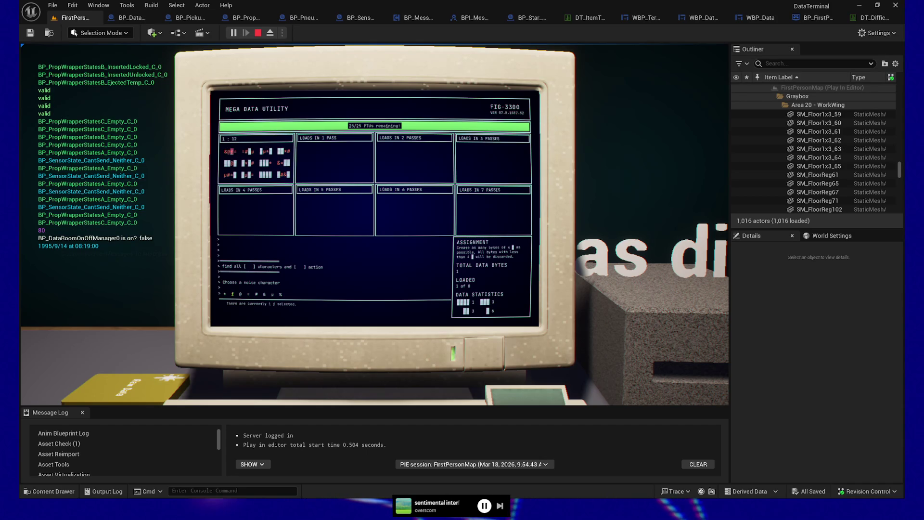
key("Right")
key("Right")
key("Right")
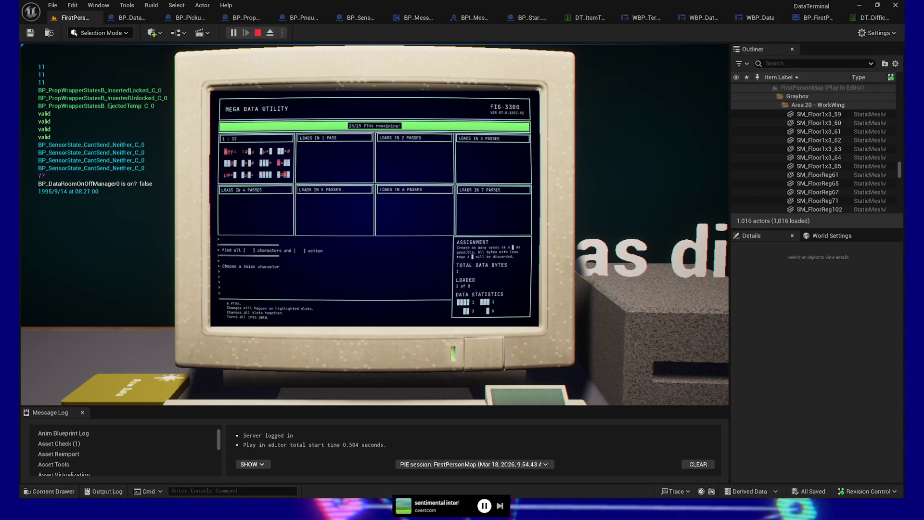
key("Return")
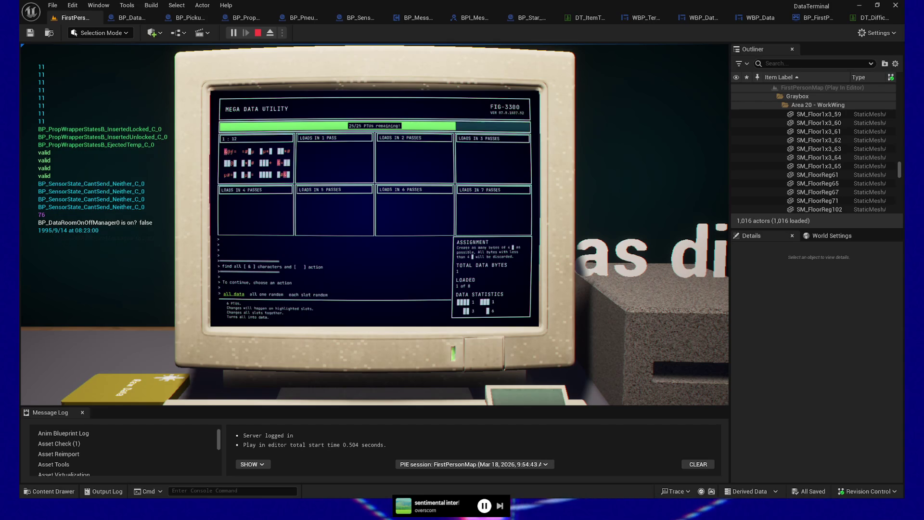
key("Return")
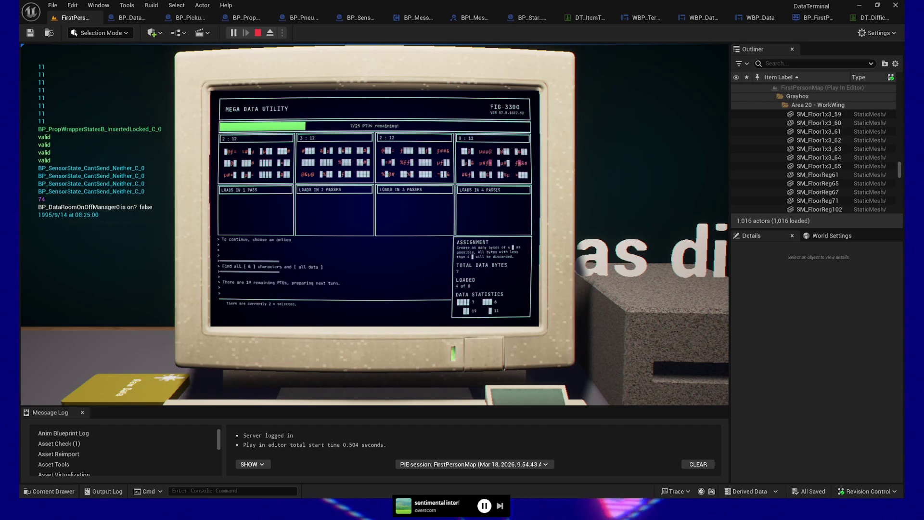
key("Escape")
key("Escape")
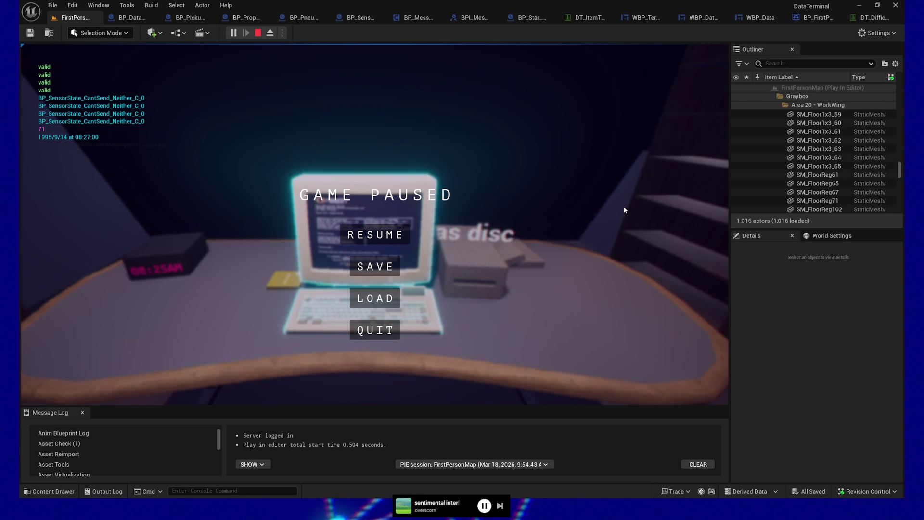
Quit the play session from the pause menu and return to the WBP_Terminal graph
left_click(369, 336)
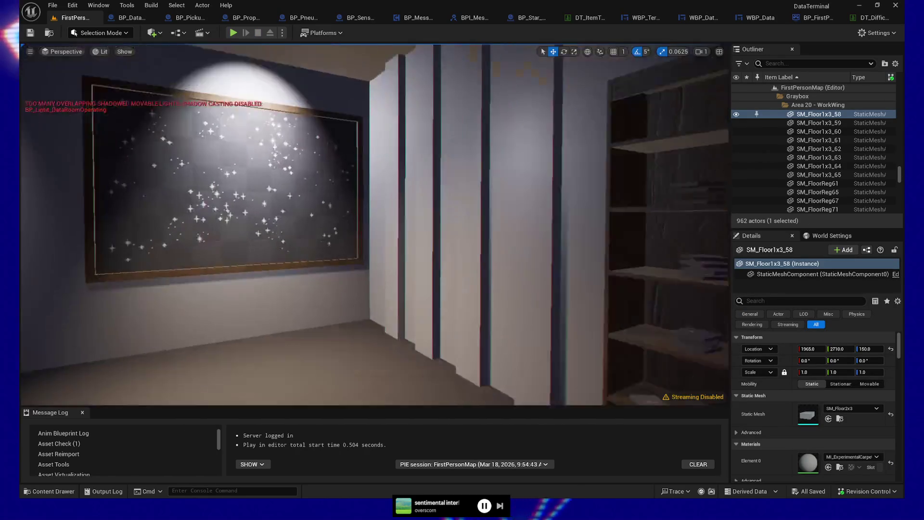
key("f")
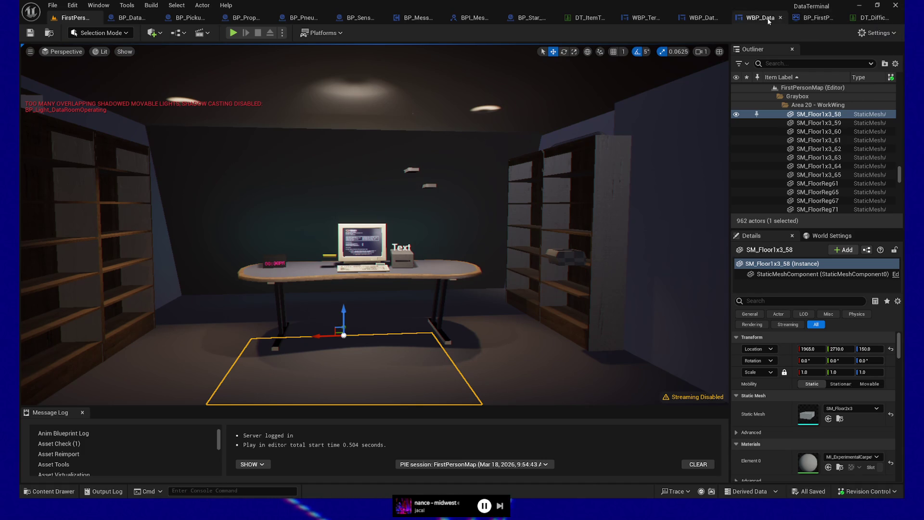
left_click(642, 19)
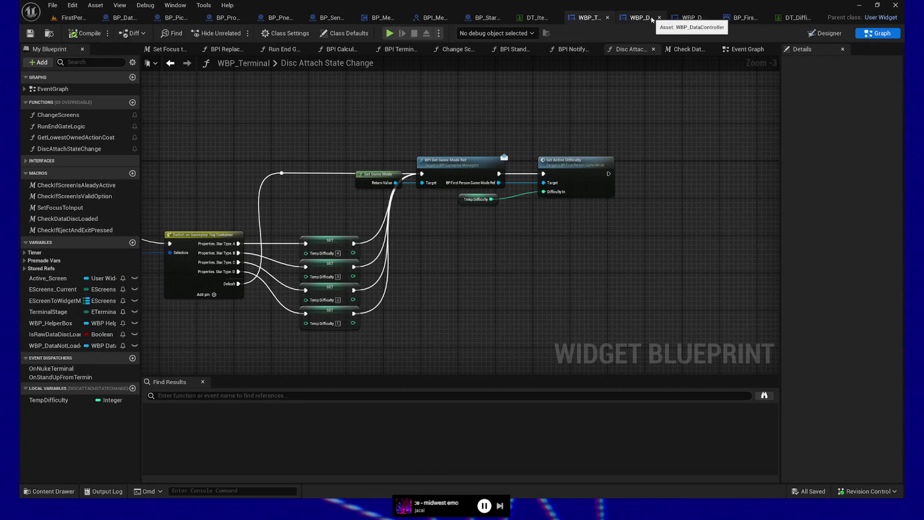
Zoom in on the Make Literal and Filter nodes and pull a new wire from Disc Properties
left_click_drag(183, 282, 454, 282)
scroll(455, 286, "up", 4)
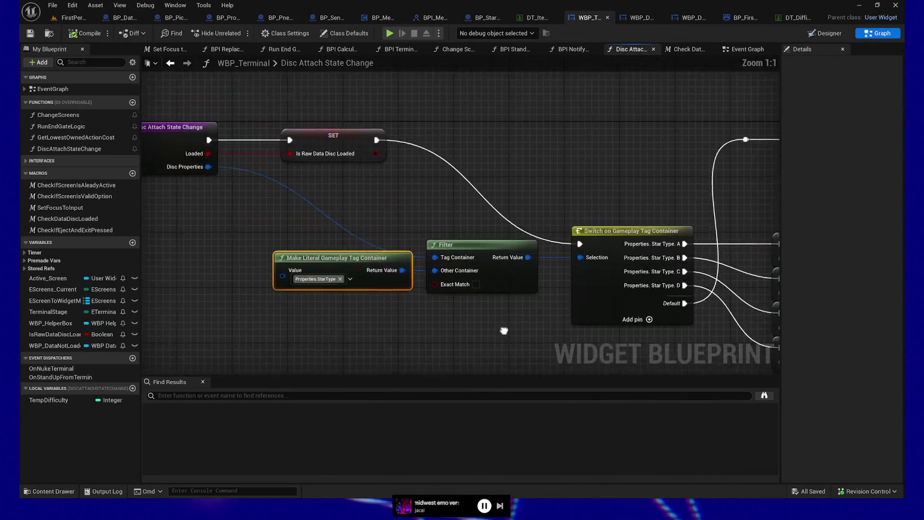
mouse_move(335, 260)
left_mouse_down()
mouse_move(411, 266)
mouse_move(345, 279)
mouse_move(310, 313)
mouse_move(333, 329)
left_mouse_up()
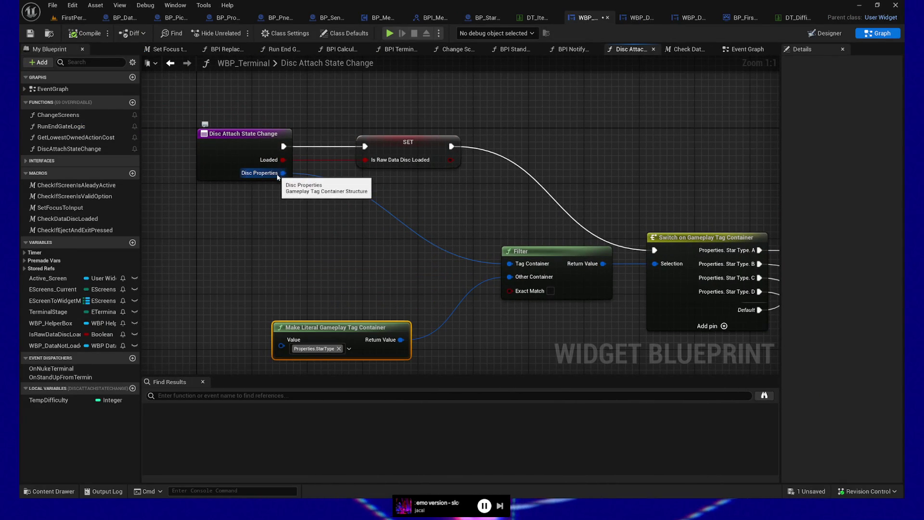
mouse_move(254, 173)
left_mouse_down()
mouse_move(296, 186)
mouse_move(308, 255)
left_mouse_up()
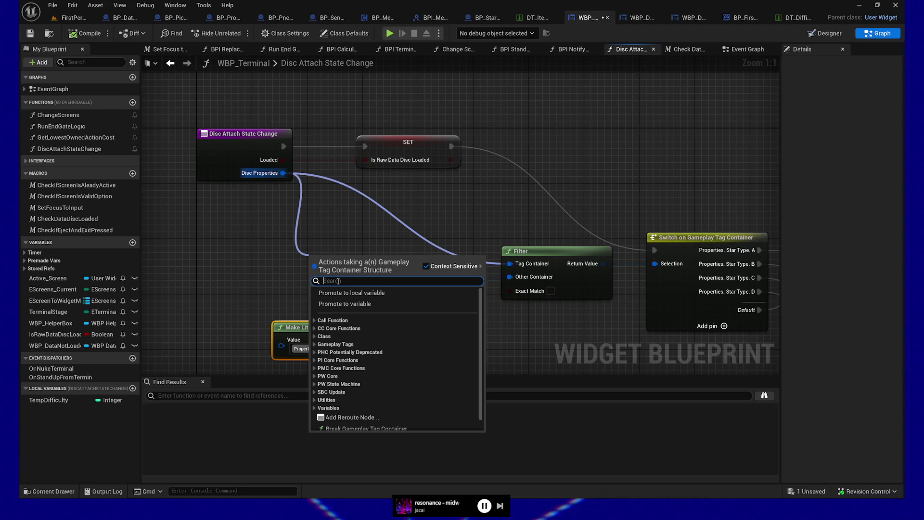
Expand the Gameplay Tags actions for the Disc Properties wire and browse the list
left_click(335, 344)
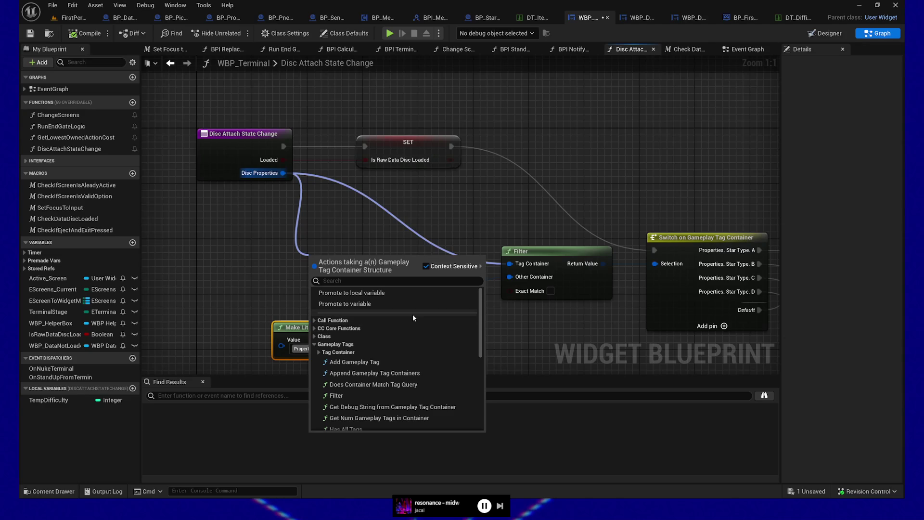
scroll(414, 327, "down", 3)
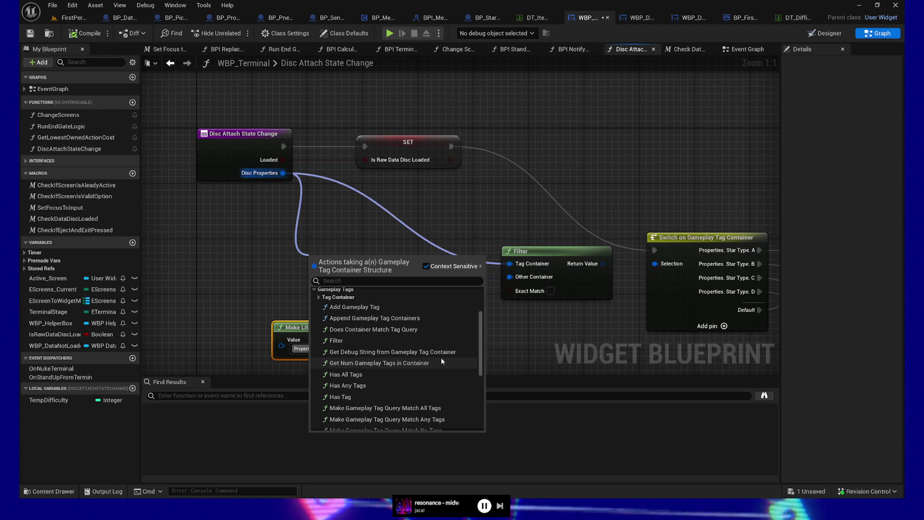
scroll(442, 366, "down", 1)
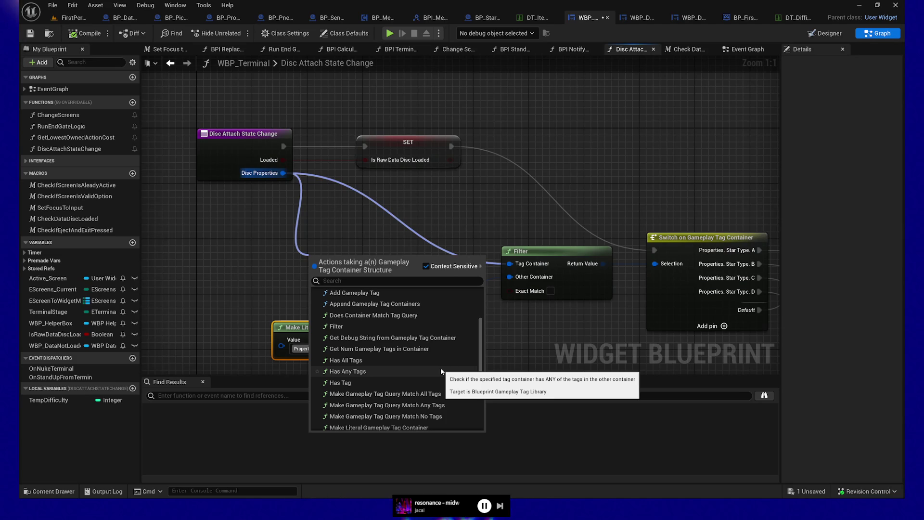
scroll(448, 376, "down", 3)
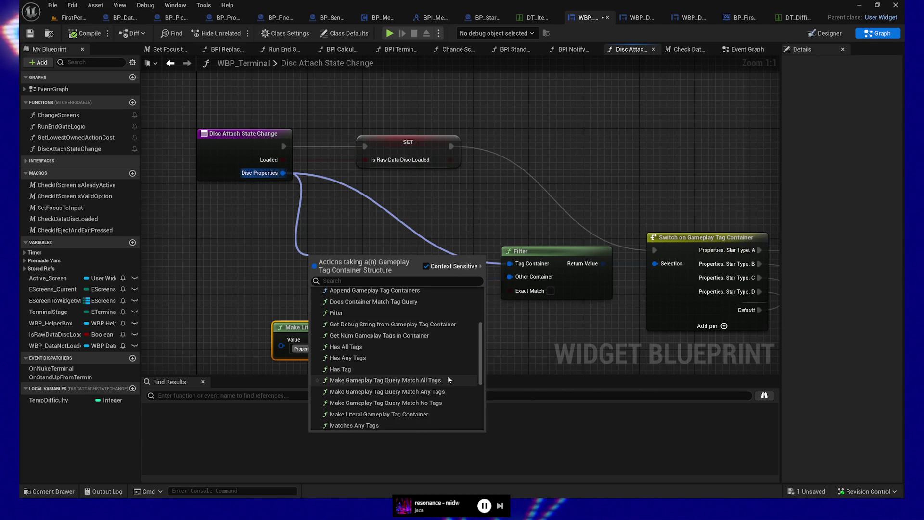
scroll(448, 377, "up", 1)
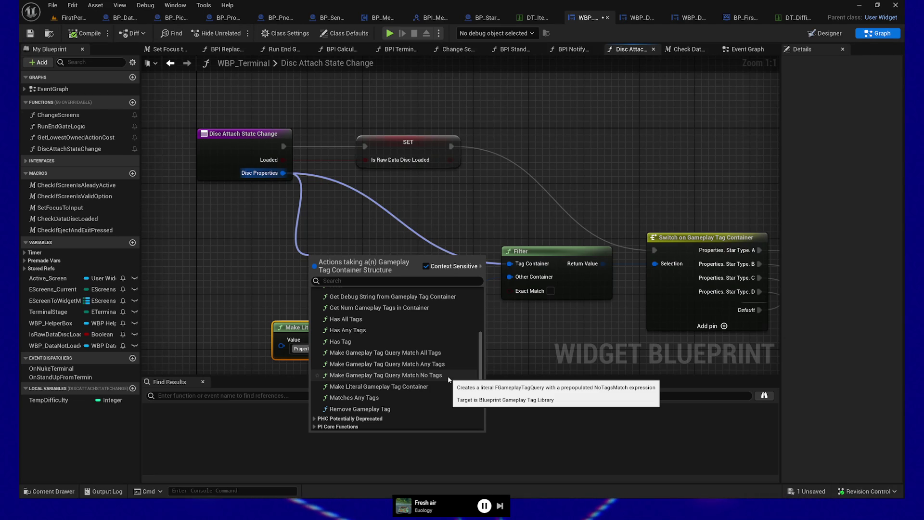
Dismiss the action menu and pan around the Filter wiring into the Switch node
key("Escape")
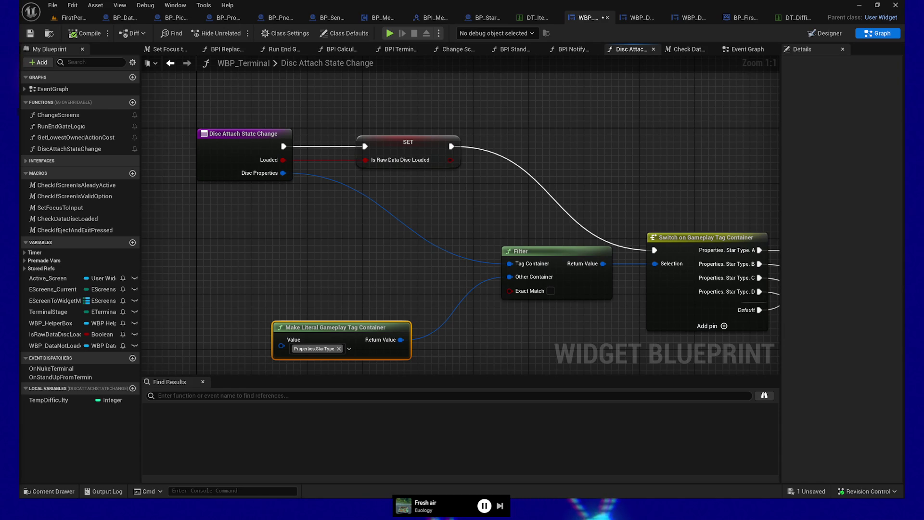
left_click_drag(334, 250, 324, 212)
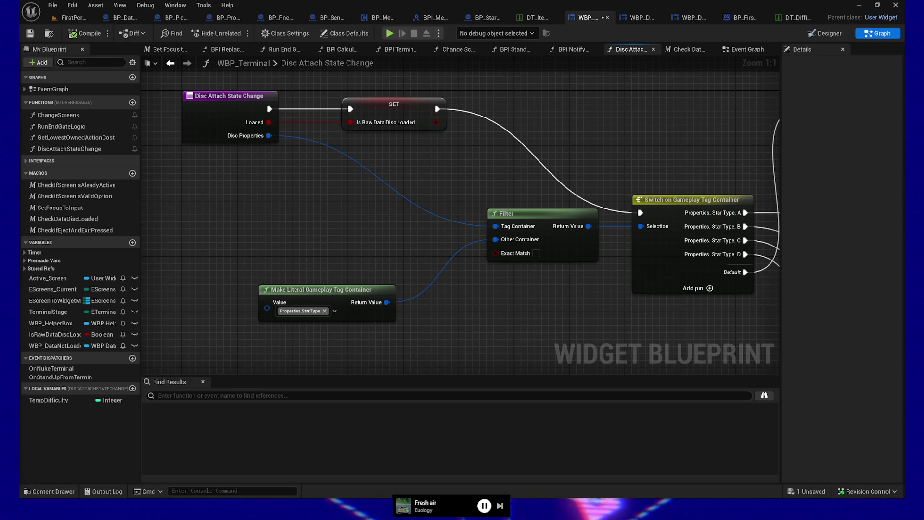
left_click_drag(256, 226, 311, 235)
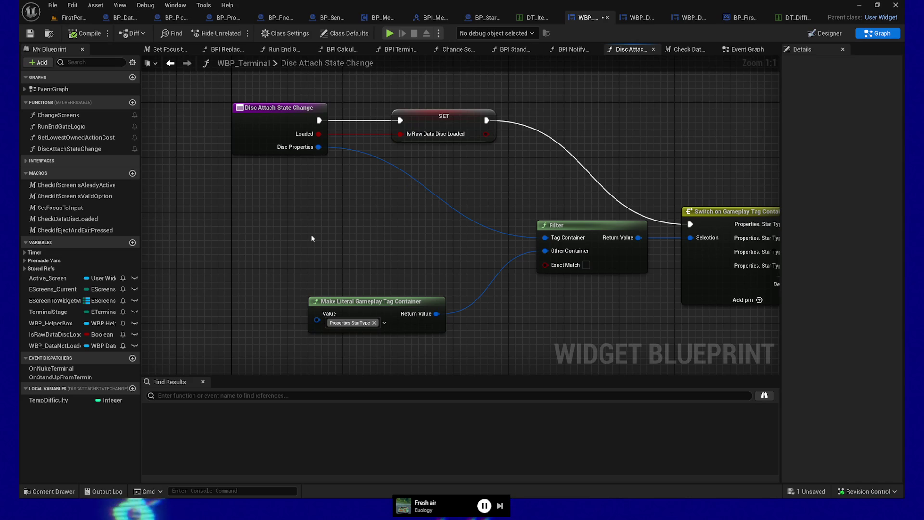
left_click_drag(326, 230, 304, 204)
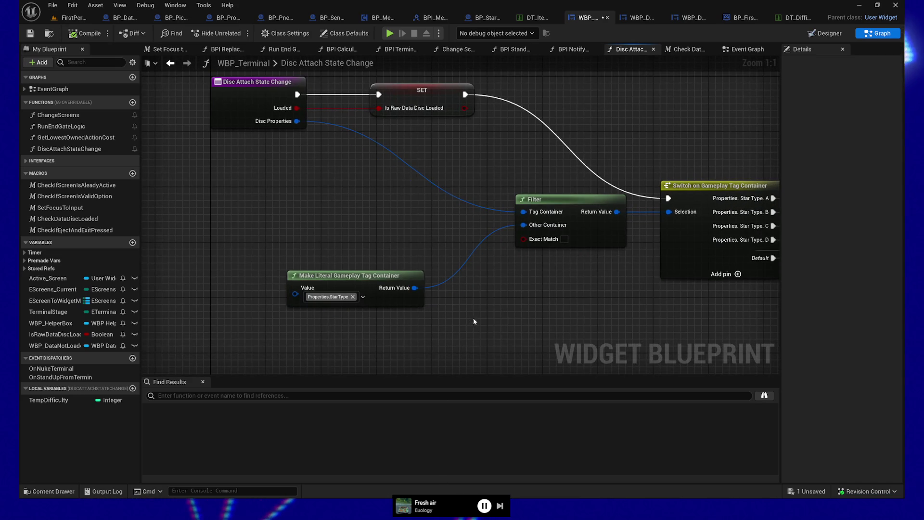
mouse_move(474, 320)
left_mouse_down()
mouse_move(546, 292)
mouse_move(515, 288)
left_mouse_up()
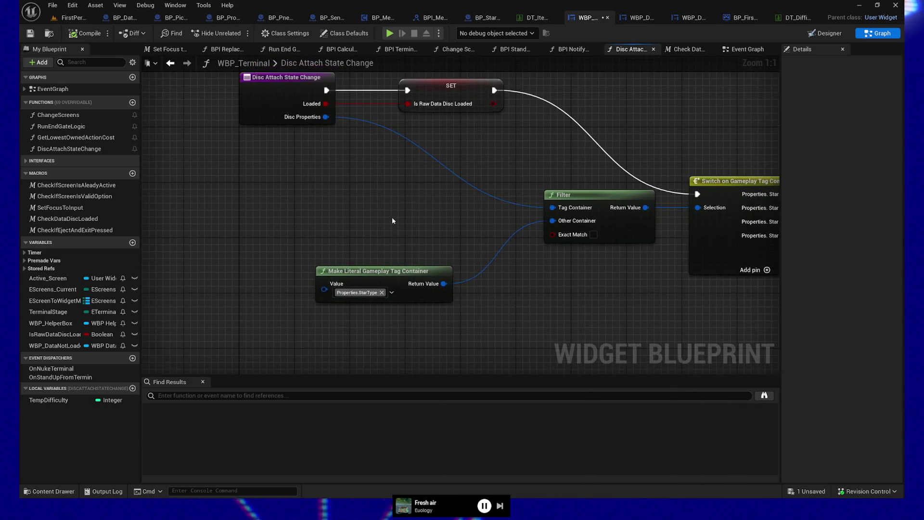
mouse_move(392, 221)
left_mouse_down()
mouse_move(388, 285)
mouse_move(370, 232)
mouse_move(319, 208)
left_mouse_up()
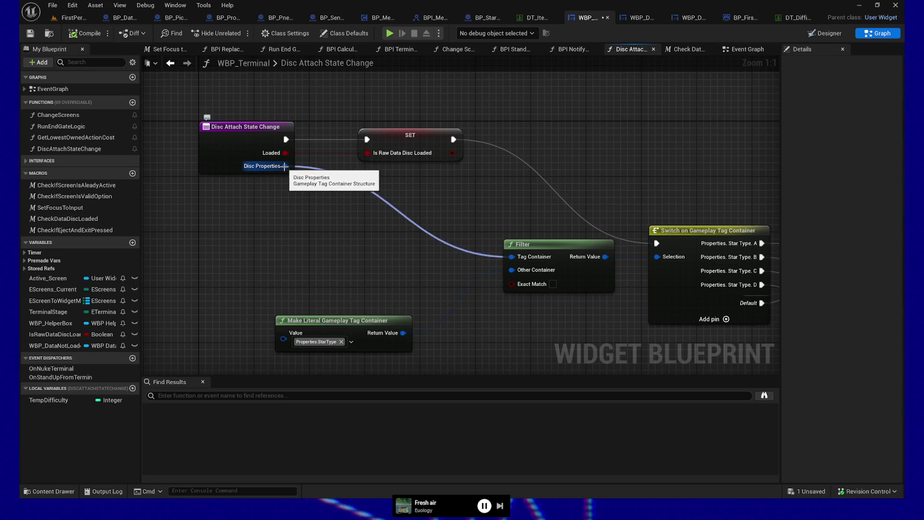
Browse Disc Properties' Gameplay Tags actions without adding a node, then raise Make Literal toward Filter
mouse_move(263, 169)
left_mouse_down()
mouse_move(309, 247)
mouse_move(296, 238)
left_mouse_up()
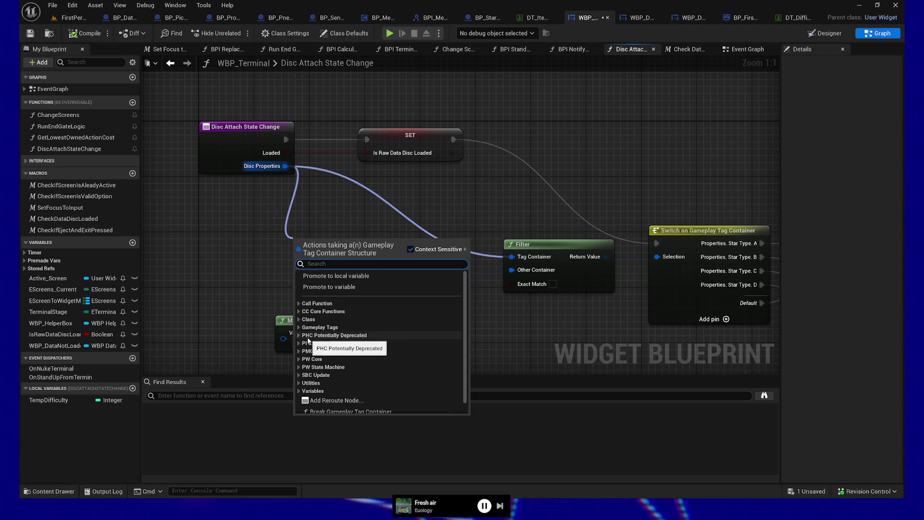
left_click(320, 327)
scroll(411, 346, "down", 1)
scroll(411, 346, "down", 1)
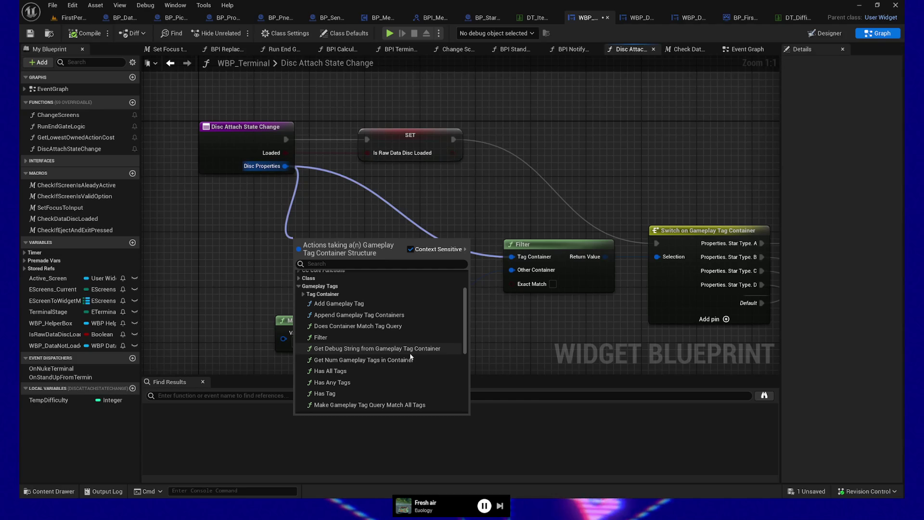
scroll(411, 357, "down", 2)
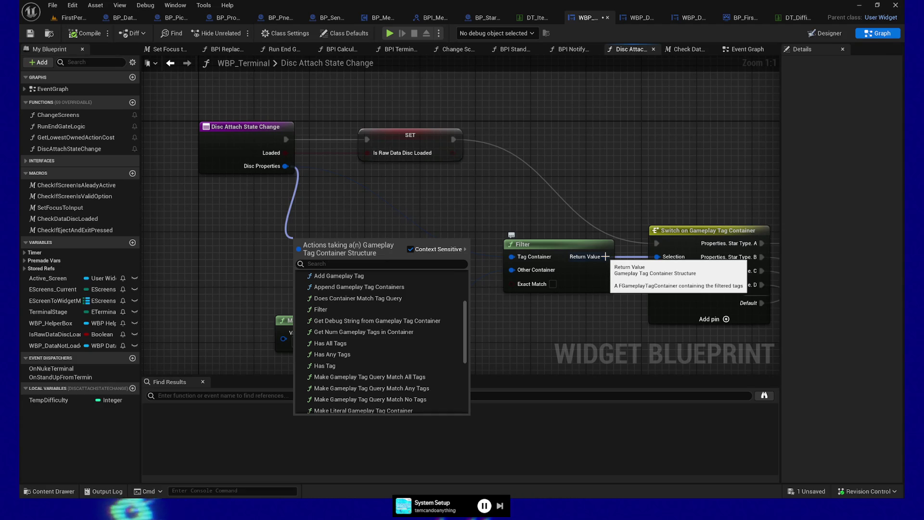
scroll(443, 321, "down", 2)
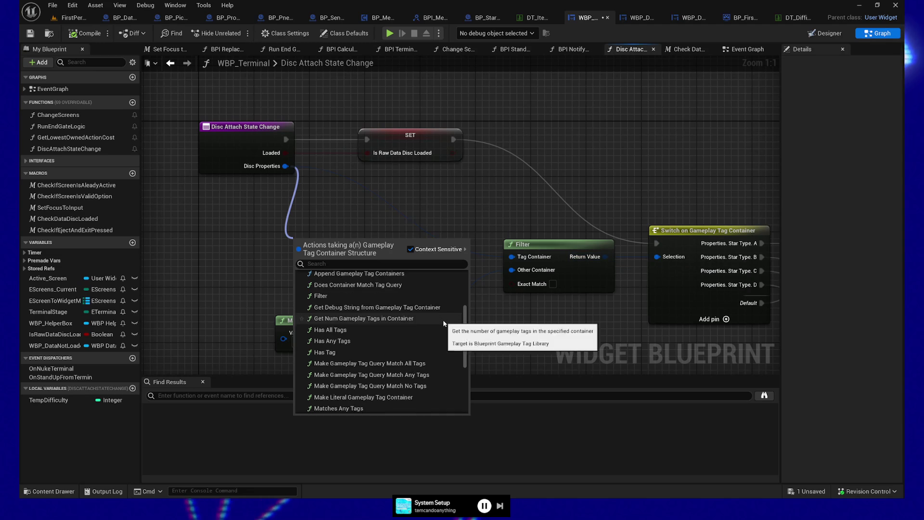
scroll(441, 321, "down", 1)
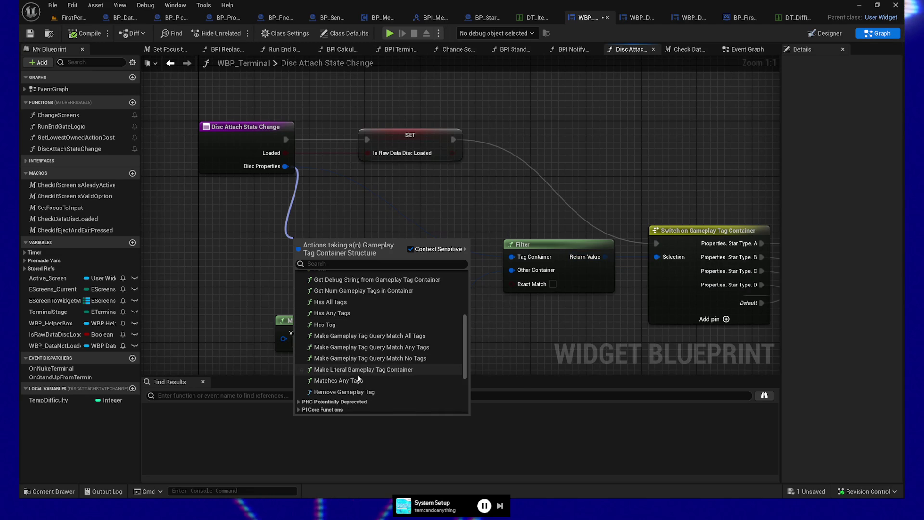
left_click(363, 369)
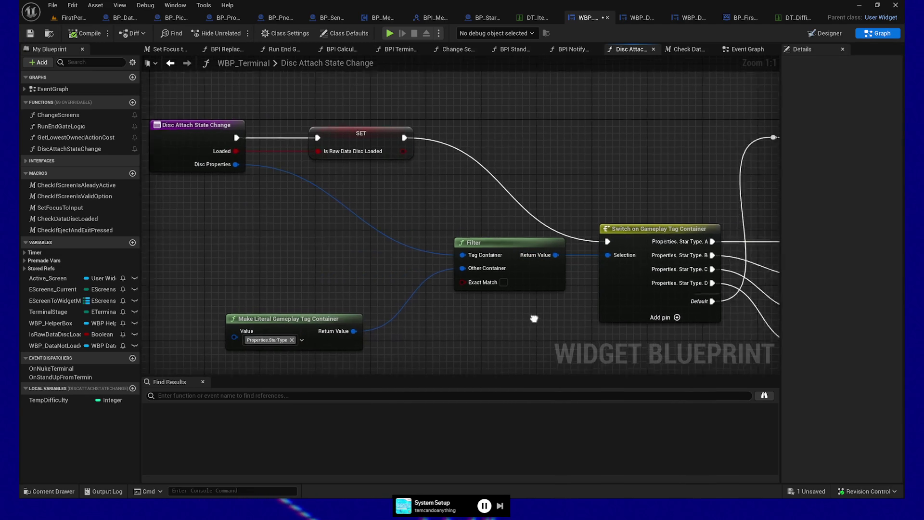
left_click_drag(273, 313, 283, 275)
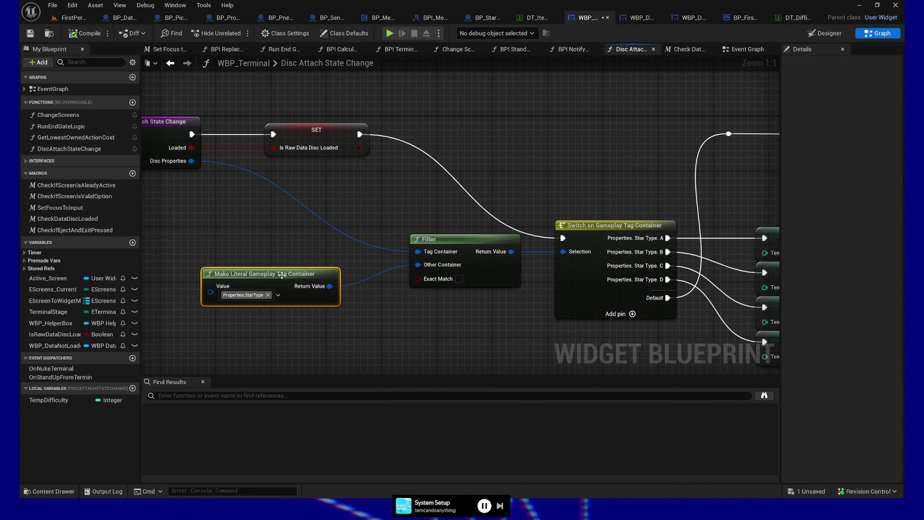
Shift the Filter and Make Literal nodes together to the left
left_click_drag(469, 240, 412, 241)
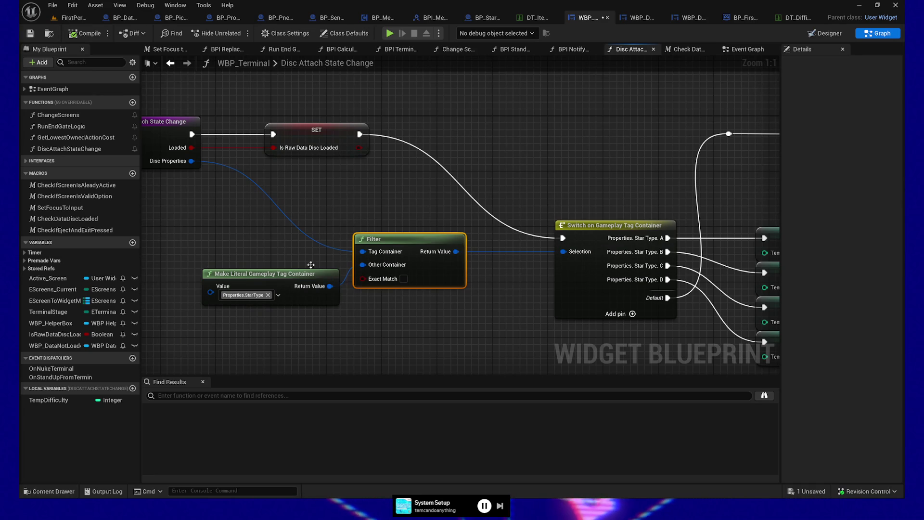
left_click_drag(308, 263, 379, 313)
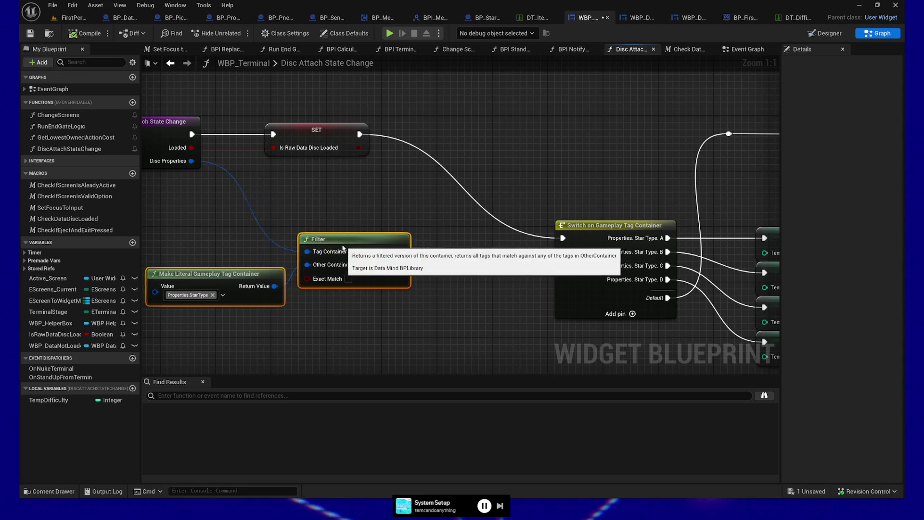
mouse_move(402, 251)
left_mouse_down()
mouse_move(319, 251)
mouse_move(421, 282)
left_mouse_up()
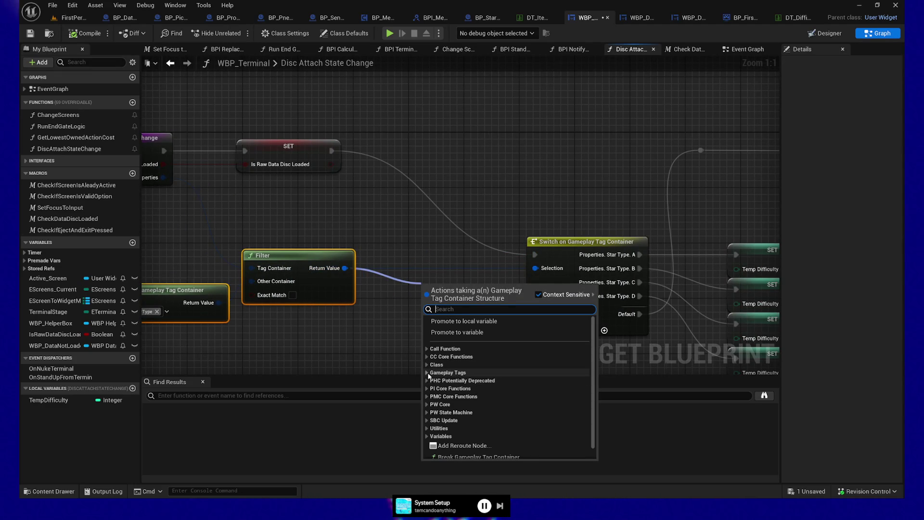
Add a Break Gameplay Tag Container node from Filter's result and arrange the three tag nodes
left_click(537, 372)
scroll(538, 382, "down", 3)
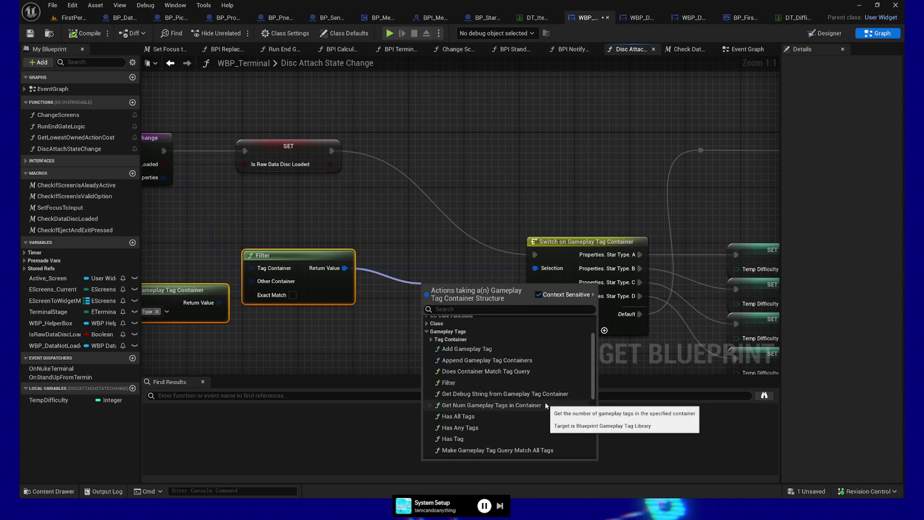
scroll(501, 409, "down", 5)
scroll(493, 414, "down", 2)
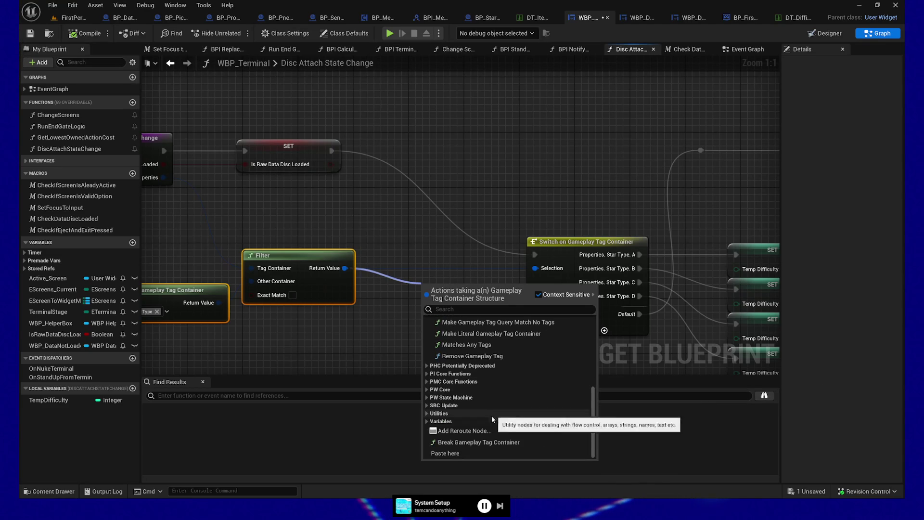
left_click(467, 435)
left_click_drag(466, 291, 417, 312)
left_click_drag(496, 152, 635, 162)
left_click_drag(246, 199, 455, 297)
mouse_move(484, 260)
left_mouse_down()
mouse_move(401, 288)
mouse_move(415, 239)
mouse_move(406, 286)
mouse_move(447, 266)
mouse_move(388, 271)
mouse_move(481, 265)
left_mouse_up()
Add a GET (a copy) node reading index 0 of the Gameplay Tags array
left_click(444, 250)
type("get")
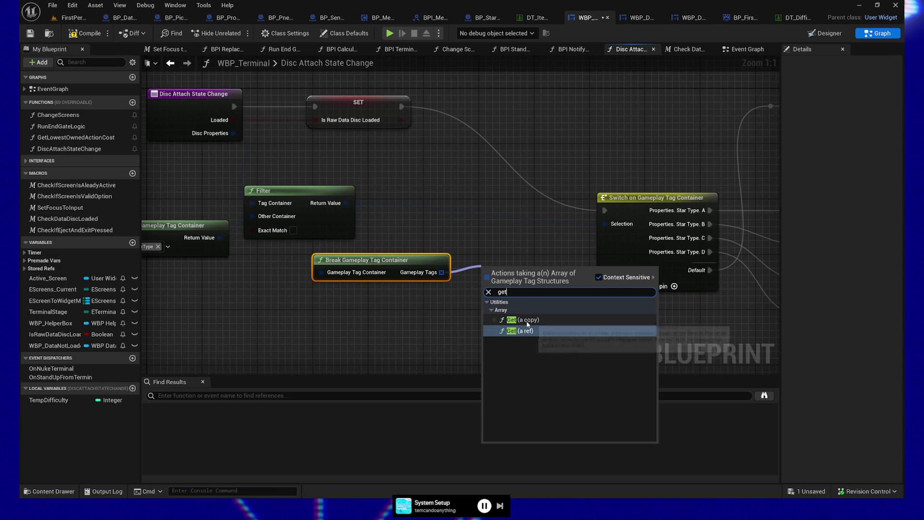
left_click(527, 319)
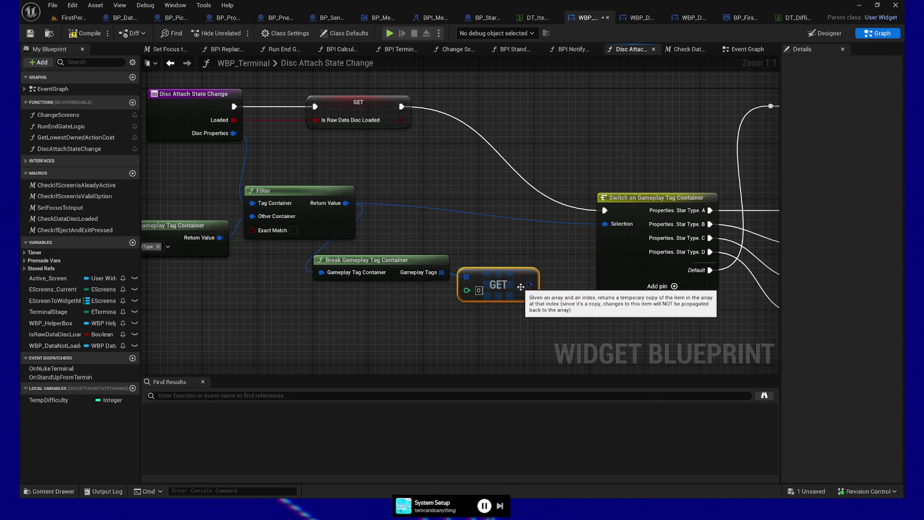
Disconnect Filter's result from the Switch's Selection pin and select the Switch node
mouse_move(529, 285)
left_mouse_down()
mouse_move(610, 226)
mouse_move(595, 227)
left_mouse_up()
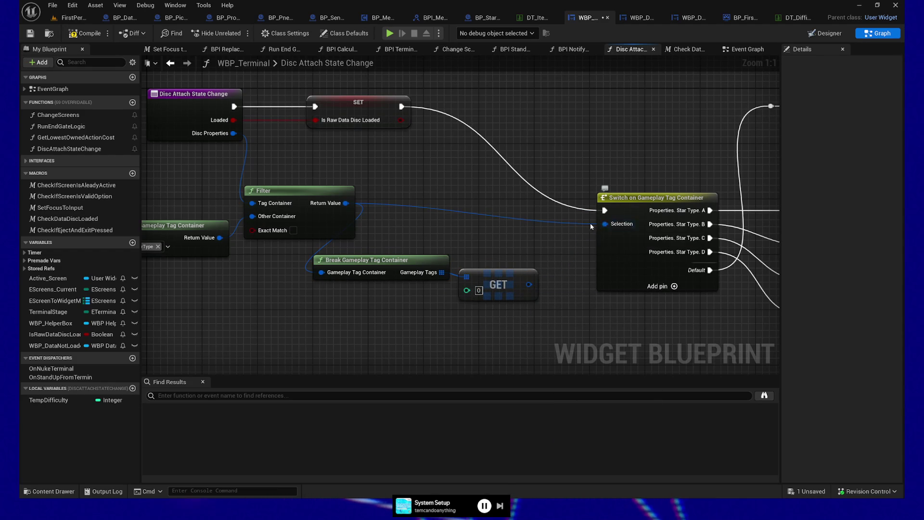
left_click(605, 224, "alt")
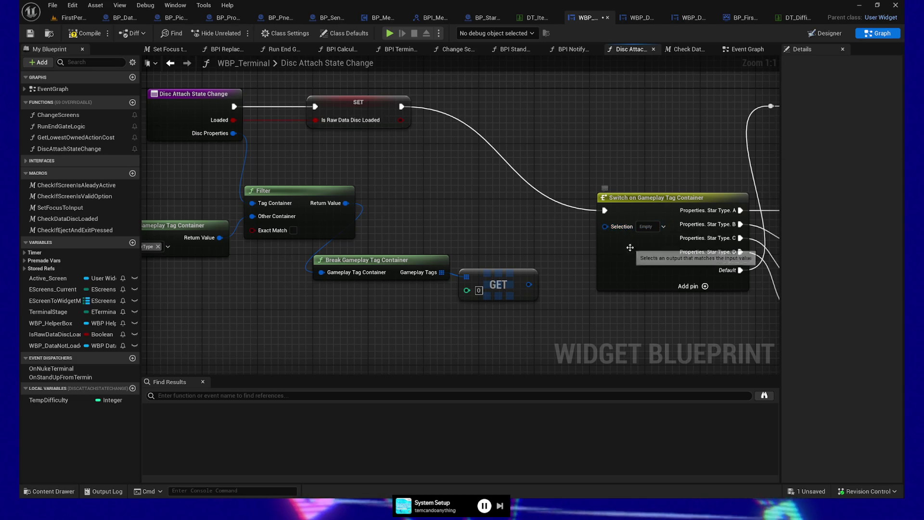
left_click(630, 247)
mouse_move(630, 247)
left_mouse_down()
mouse_move(520, 252)
mouse_move(489, 241)
left_mouse_up()
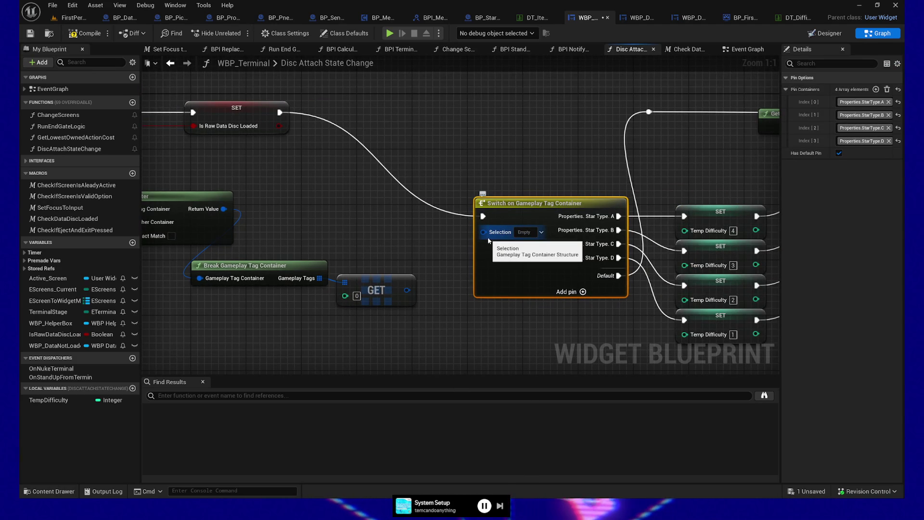
left_click_drag(570, 249, 586, 218)
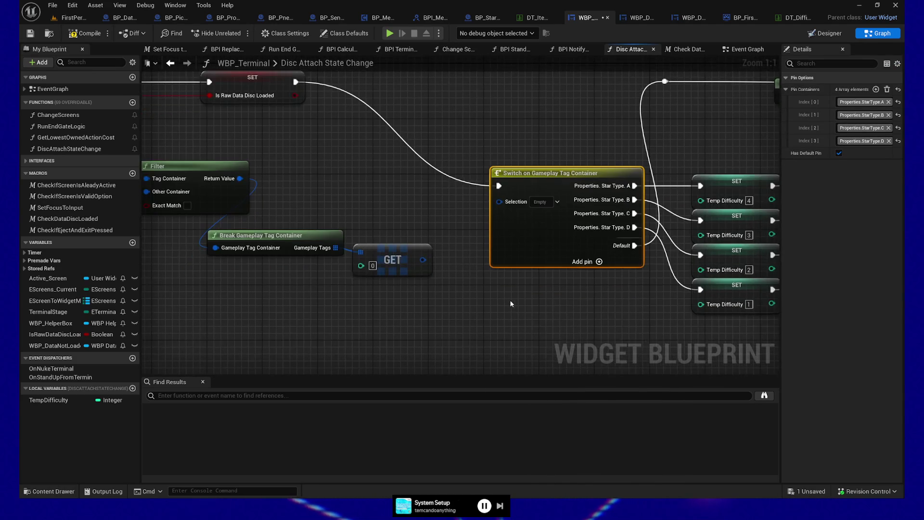
Add a Switch on Gameplay Tag node and give it four pin tag cases
right_click(511, 304)
type("switch on gameplay")
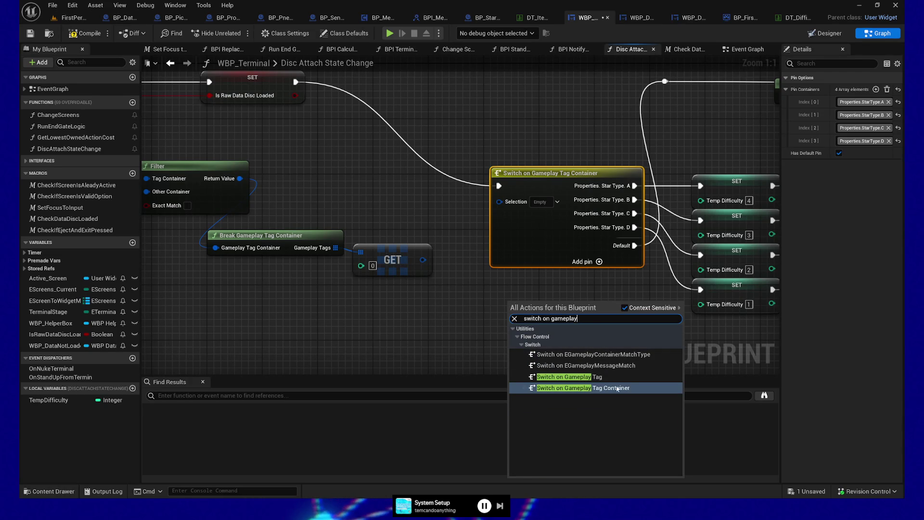
left_click(567, 376)
left_click_drag(567, 308, 560, 288)
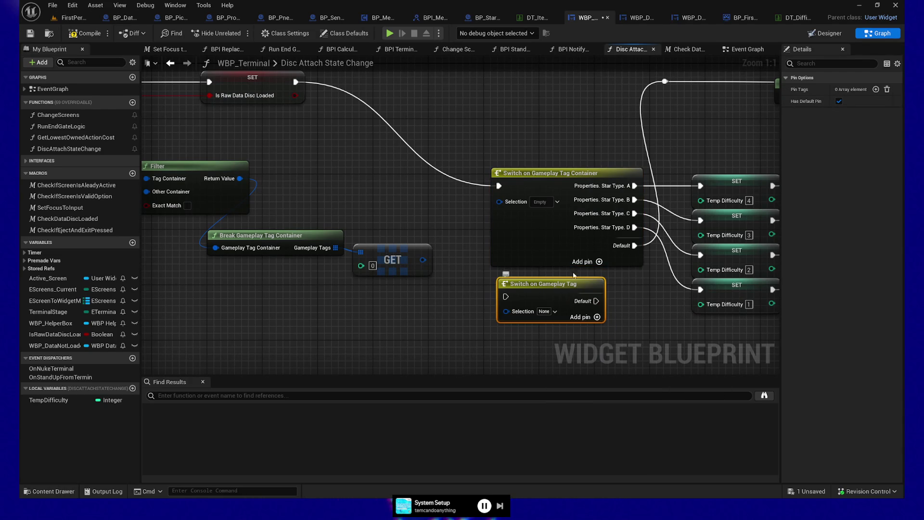
left_click(876, 90)
left_click(876, 90)
left_click(876, 90)
left_click(876, 89)
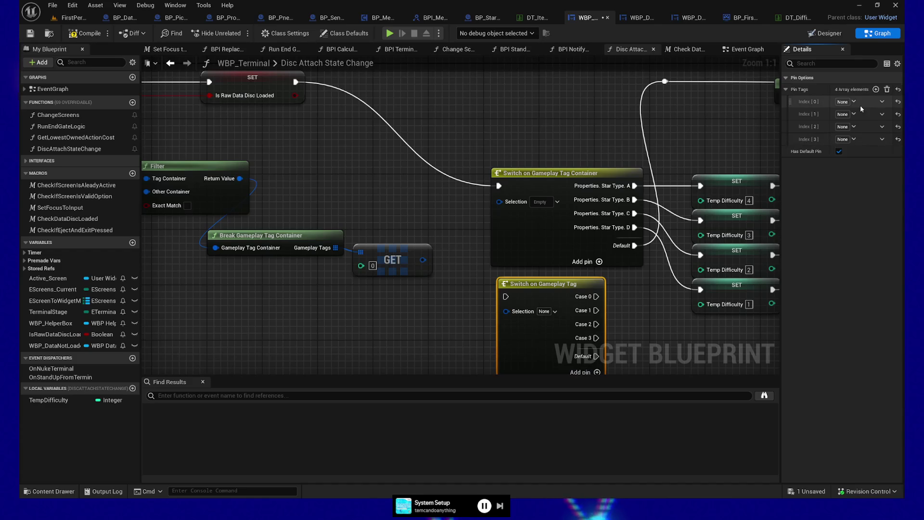
Set the four pin tags to Properties.StarType.A, B, C and D
left_click(852, 101)
left_click(796, 274)
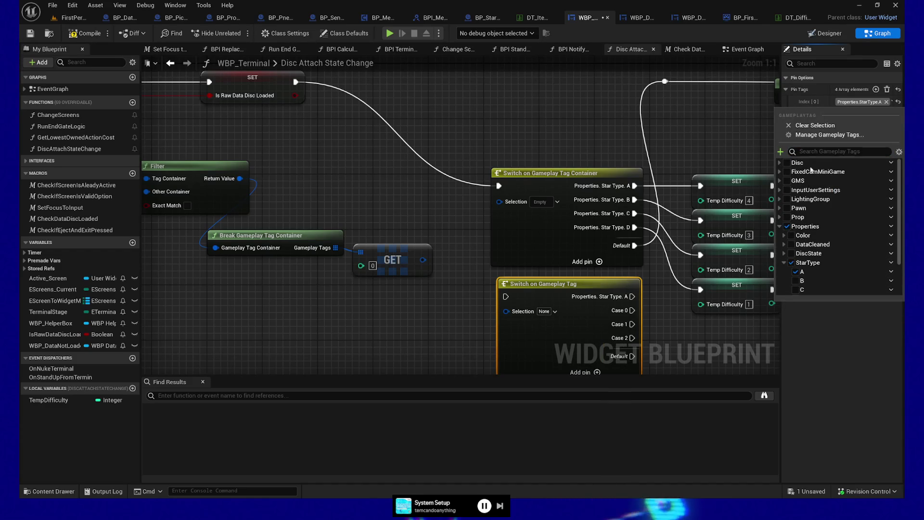
left_click(854, 116)
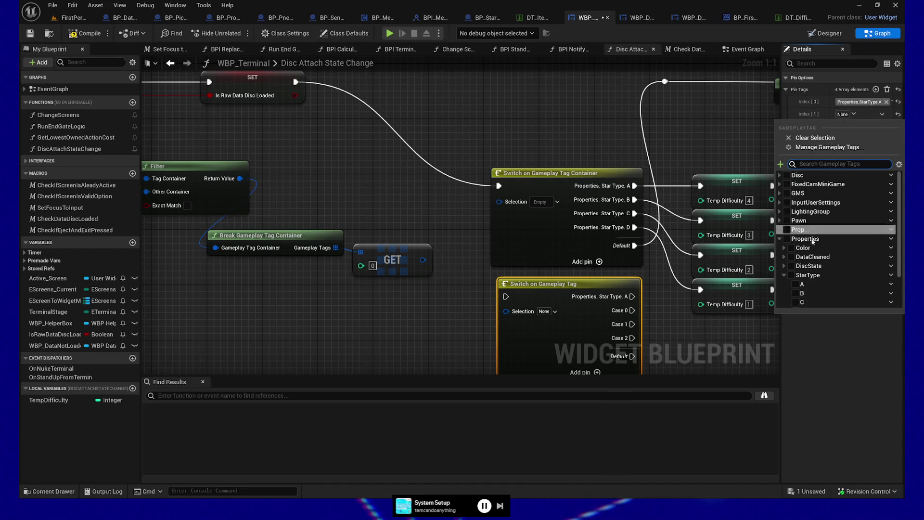
left_click(798, 293)
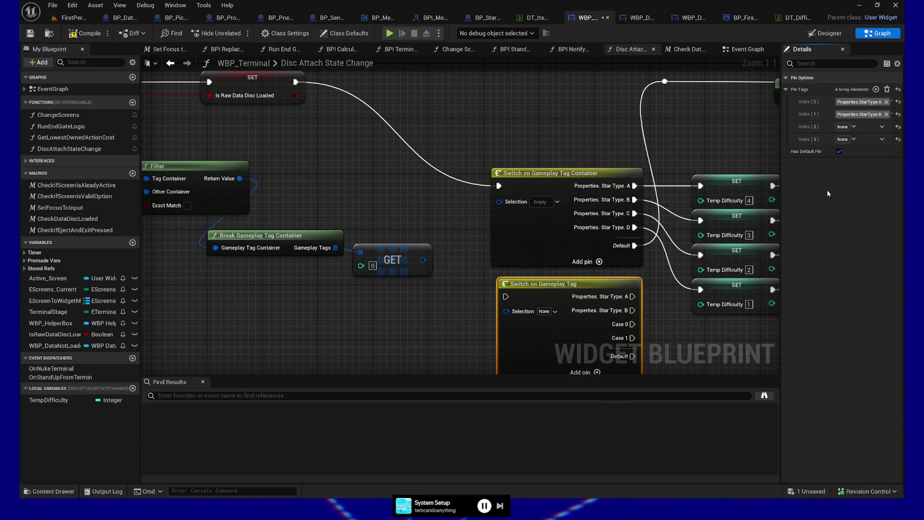
left_click(854, 126)
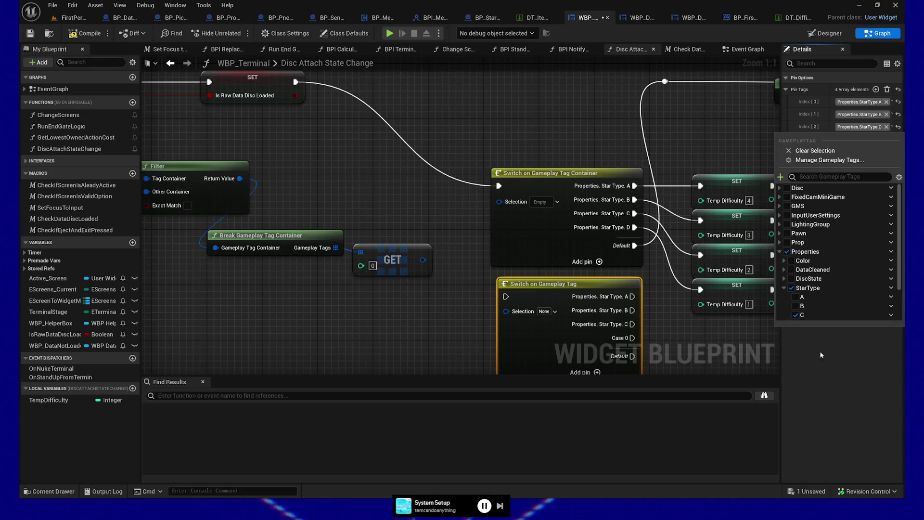
left_click(795, 315)
left_click(855, 140)
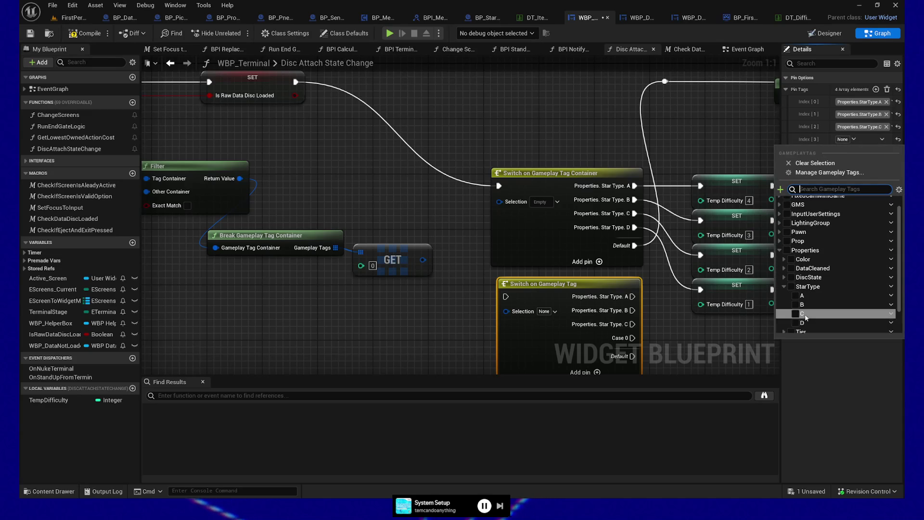
left_click(796, 322)
left_click(825, 384)
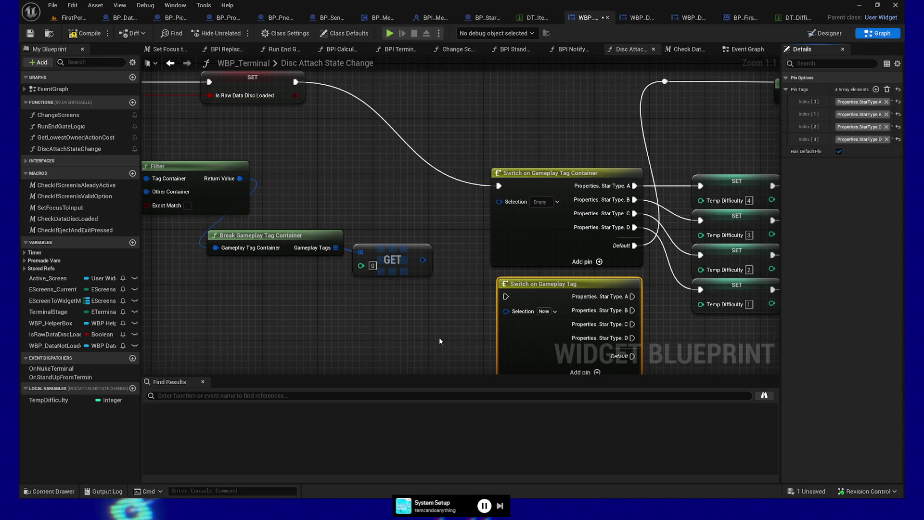
Wire the Star Type A, B, C and D outputs to the four Temp Difficulty SET nodes
left_click_drag(522, 243, 515, 236)
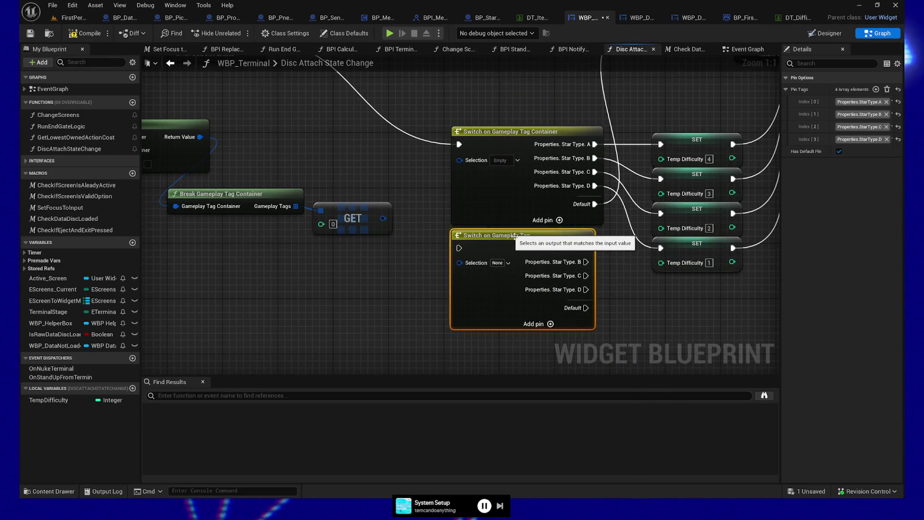
left_click_drag(345, 114, 537, 308)
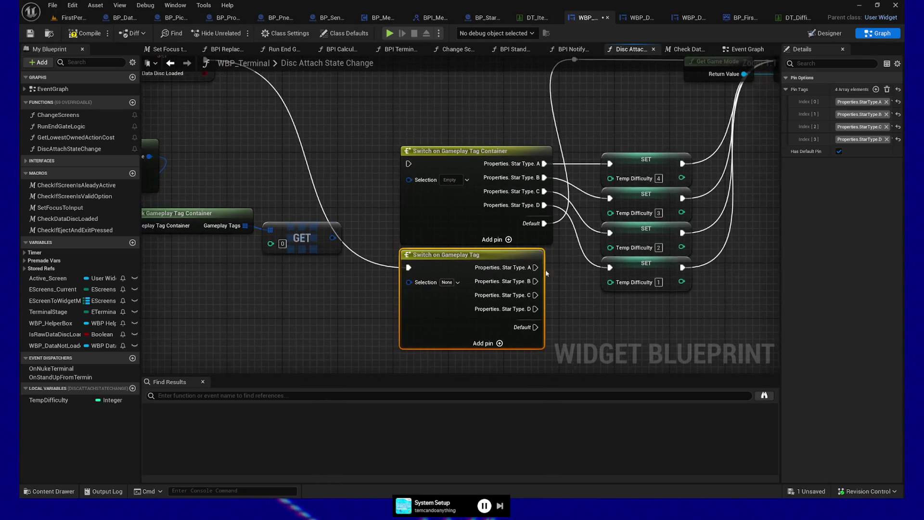
left_click_drag(536, 267, 610, 164)
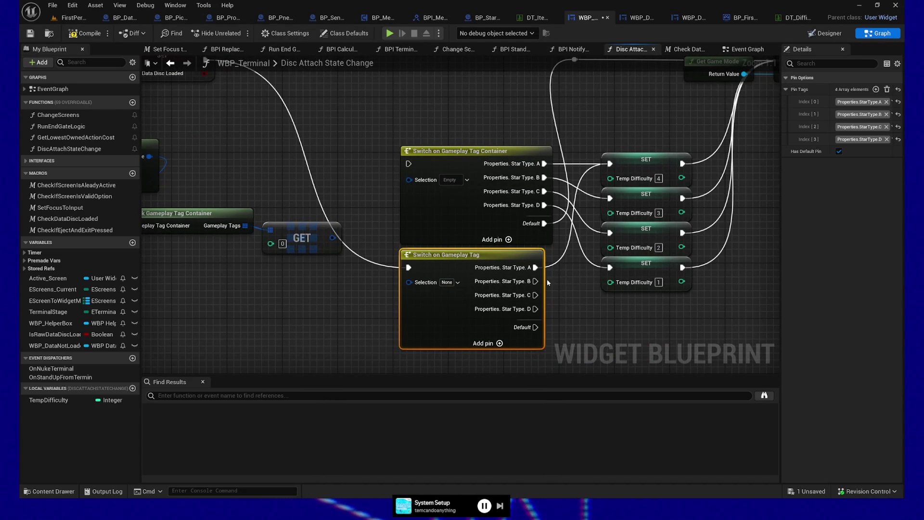
left_click_drag(535, 281, 610, 198)
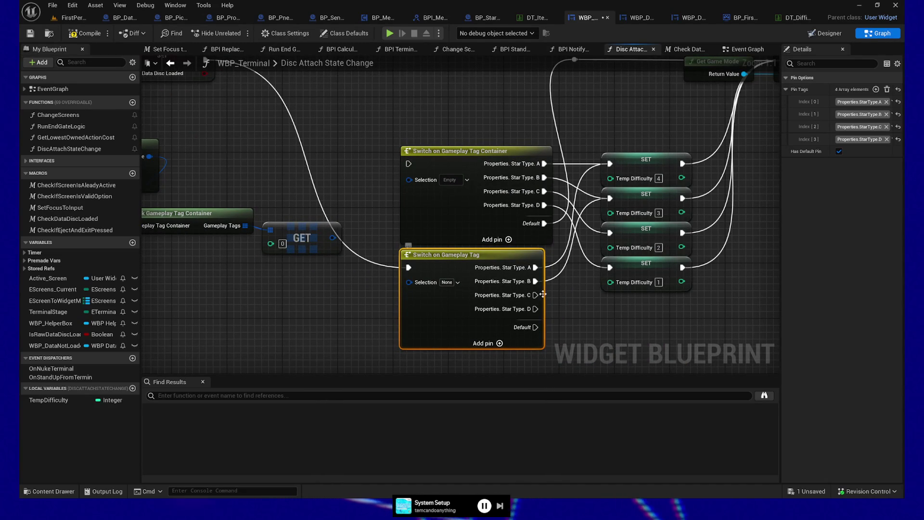
left_click_drag(536, 294, 610, 233)
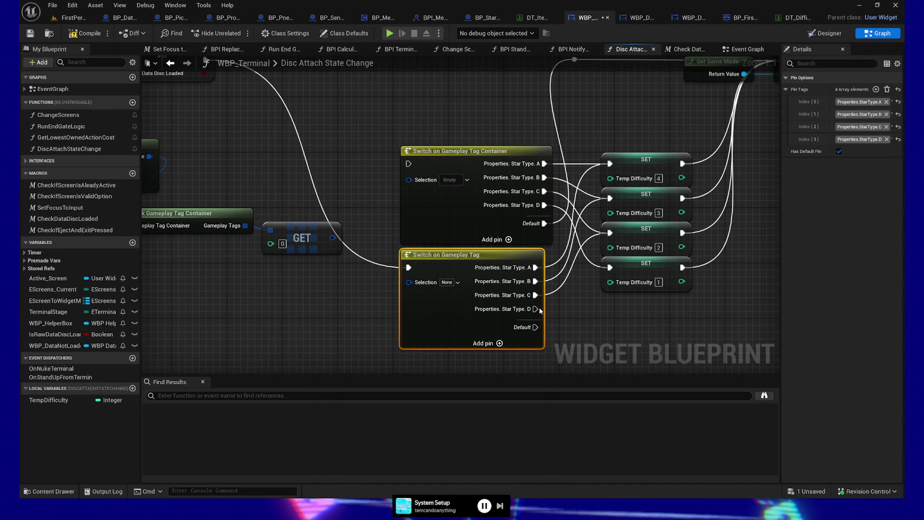
left_click_drag(535, 309, 609, 268)
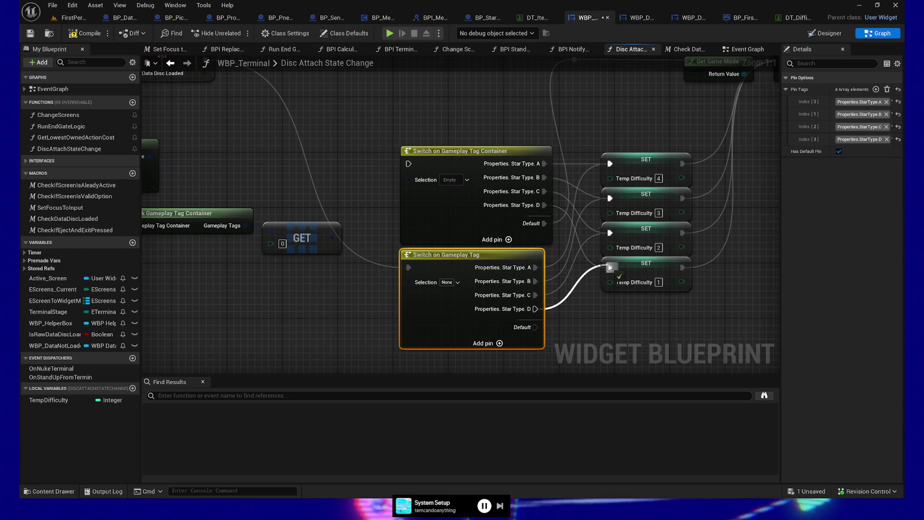
Delete the old container switch, feed GET into Selection, and route Default to the reroute point
left_click(490, 159)
key("Delete")
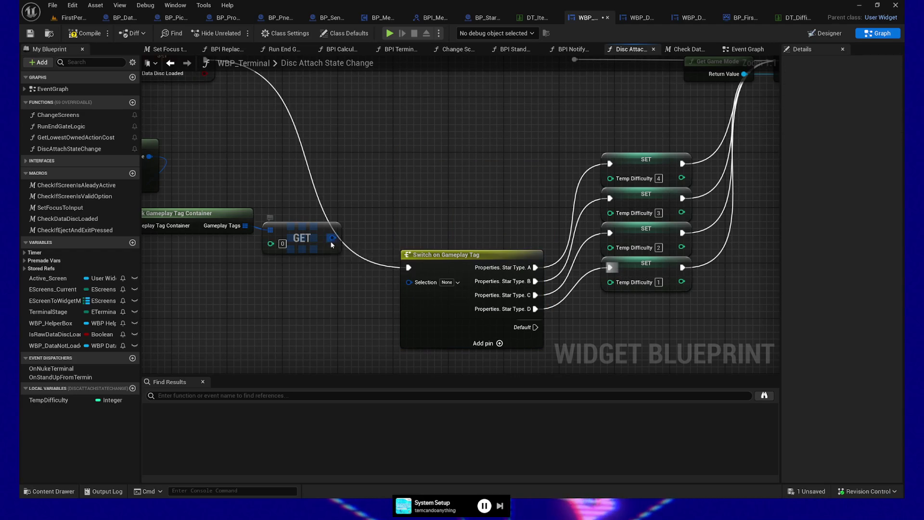
left_click_drag(332, 237, 408, 282)
left_click(452, 254)
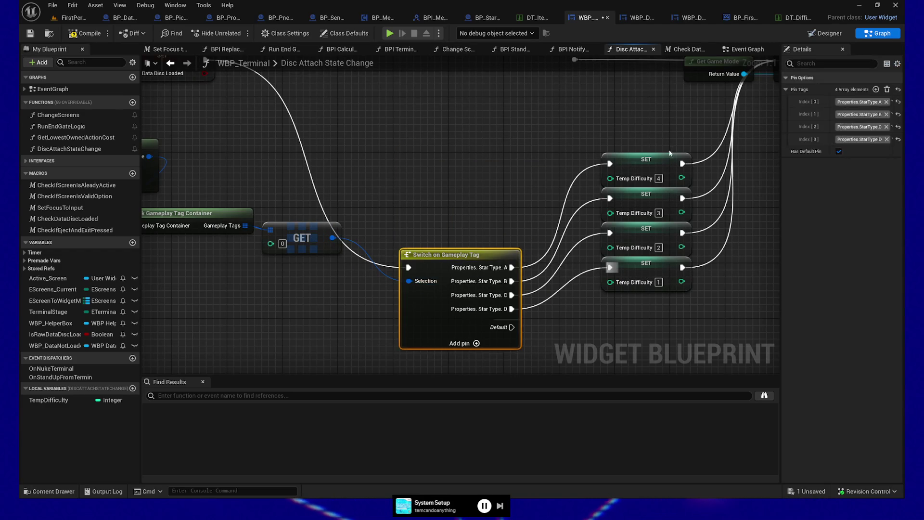
left_click(669, 153, "ctrl")
key("q")
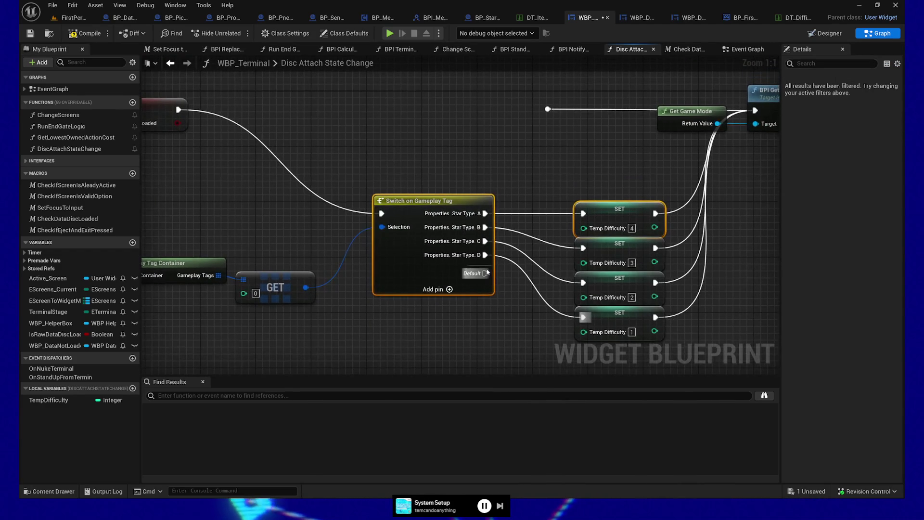
mouse_move(485, 273)
left_mouse_down()
mouse_move(546, 159)
mouse_move(548, 109)
left_mouse_up()
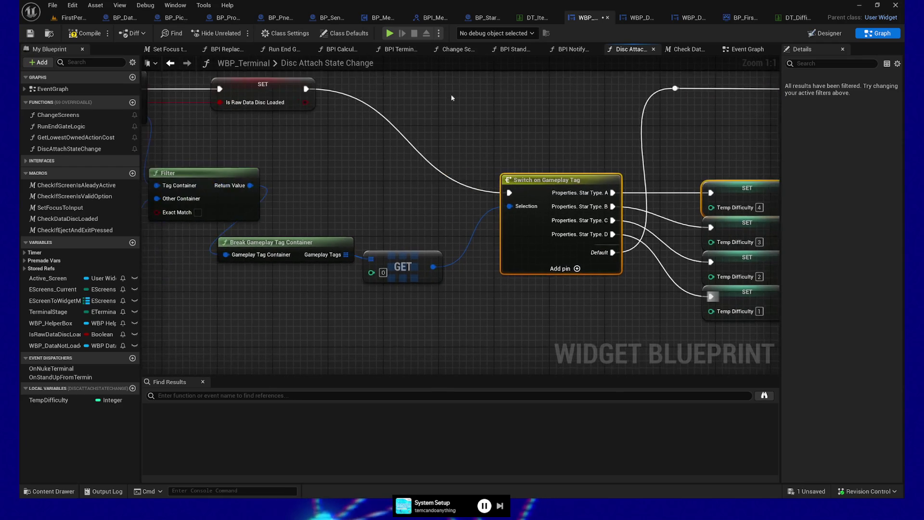
Save the blueprint and start a play-in-editor session from FirstPersonMap
left_click(30, 33)
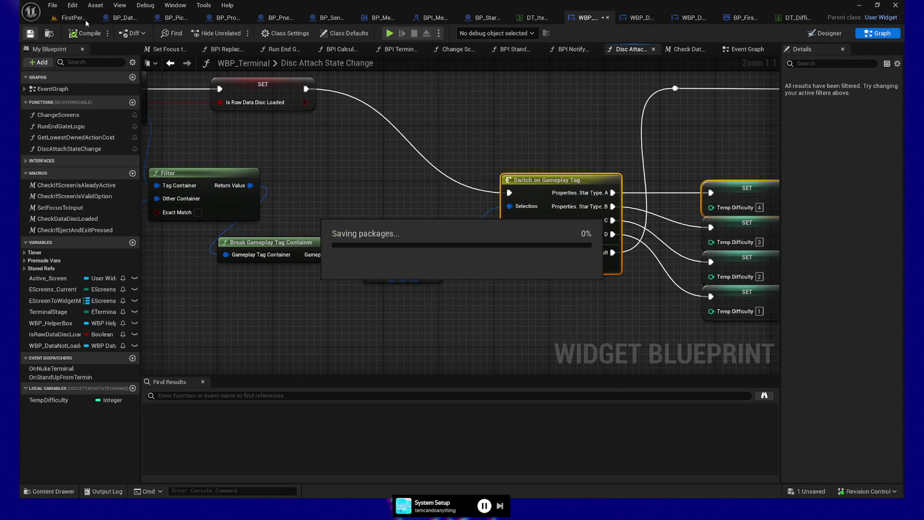
left_click(86, 20)
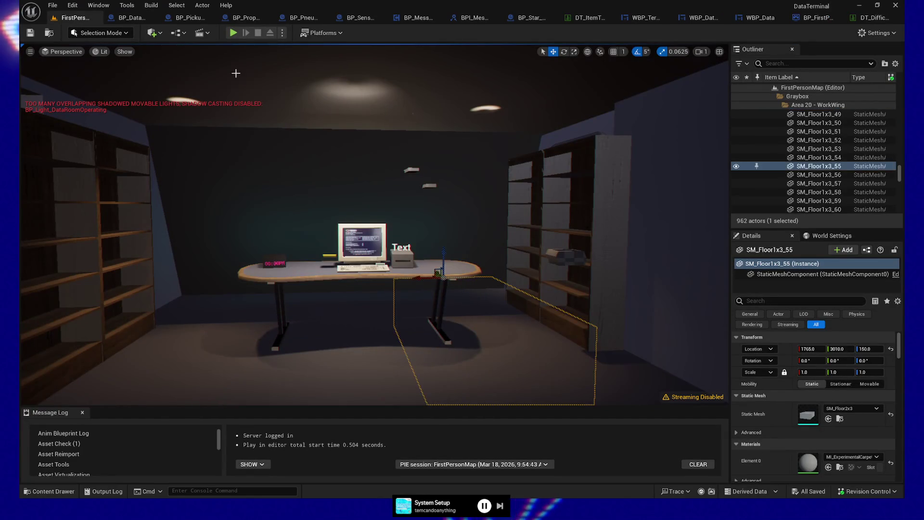
left_click(233, 33)
Insert the Raw Data disc into the terminal, enter the = character, then end the session
left_click(538, 349)
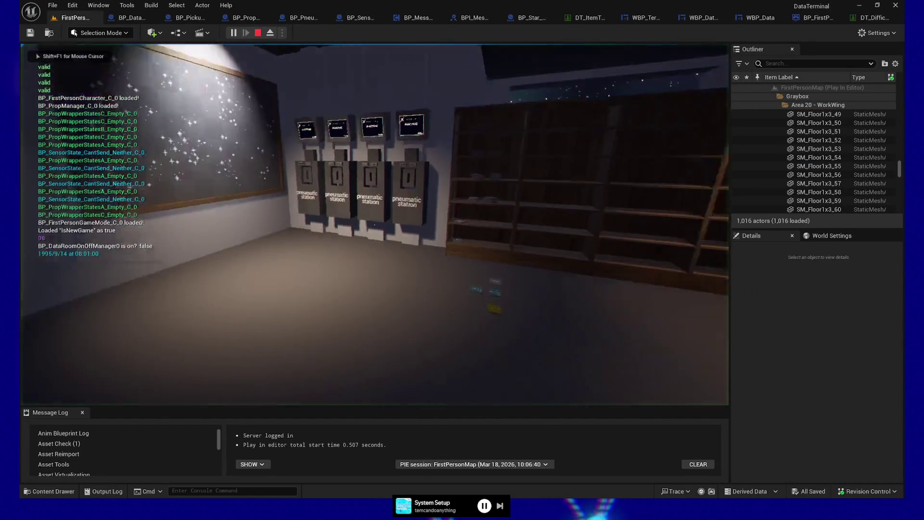
key("w")
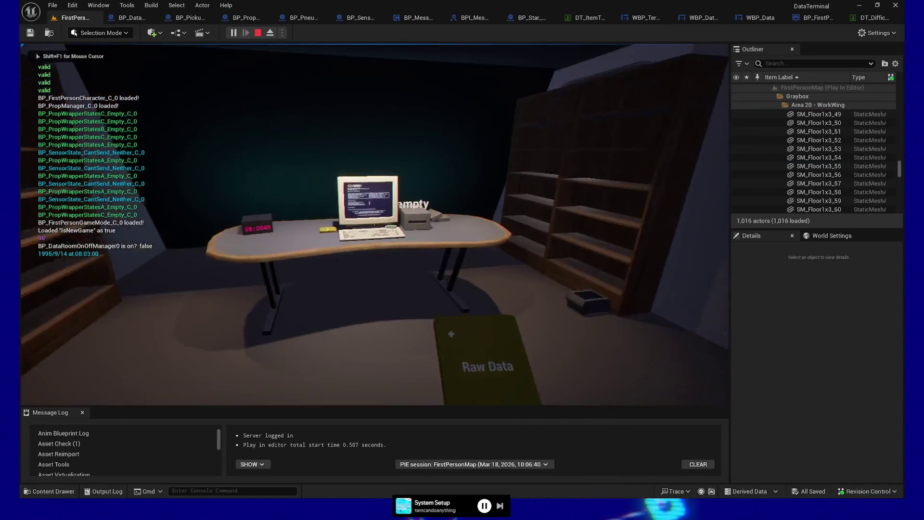
left_click(374, 225)
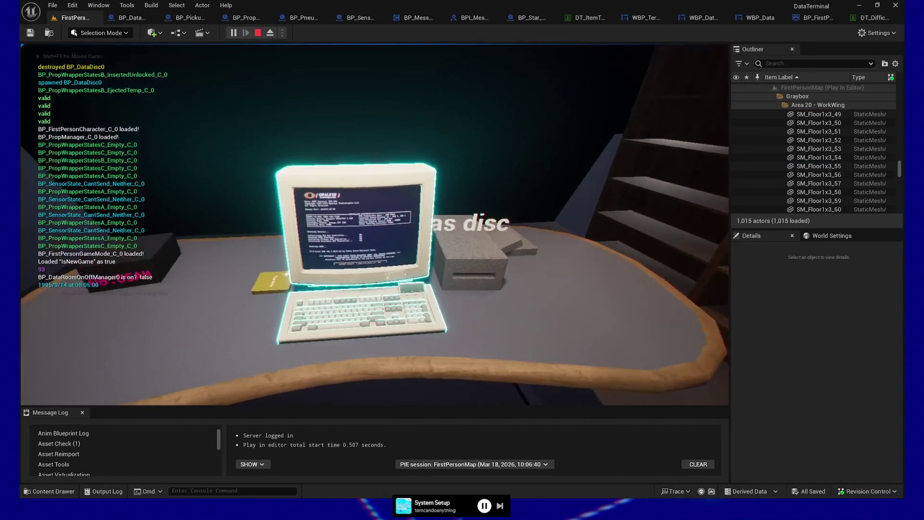
key("e")
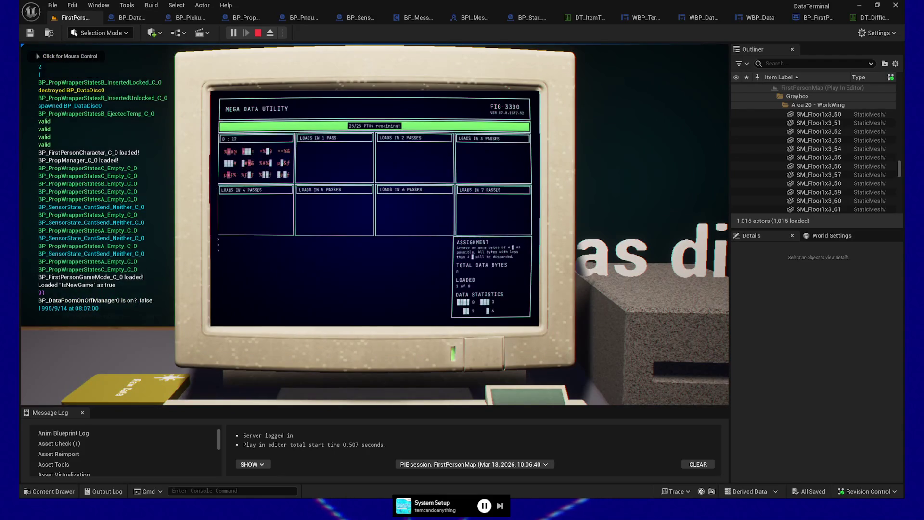
key("equal")
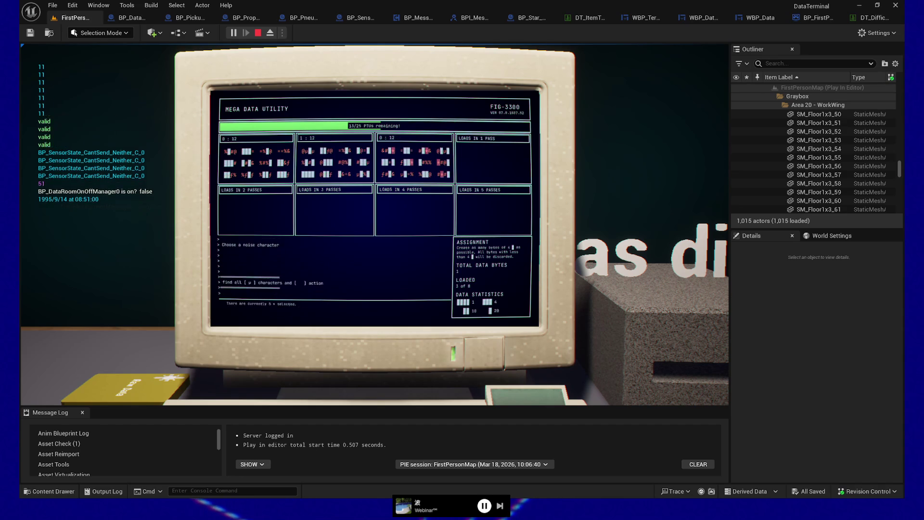
key("Escape")
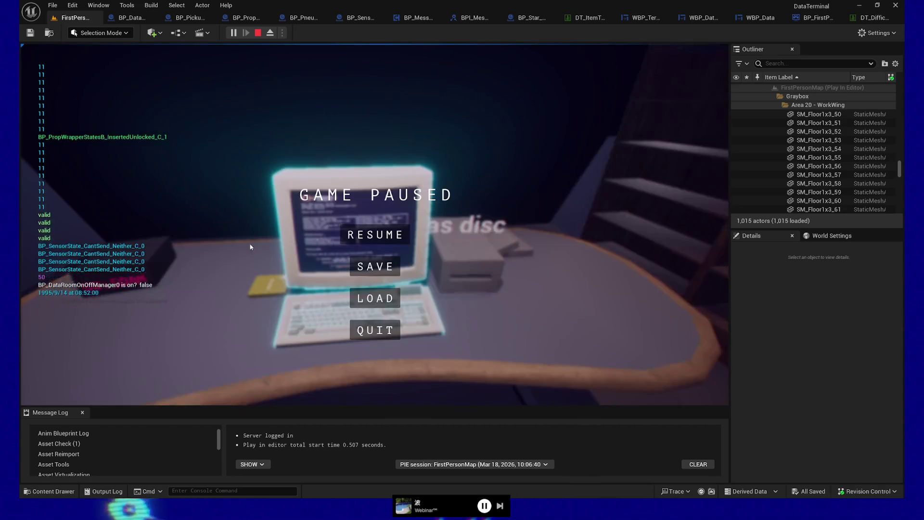
key("F8")
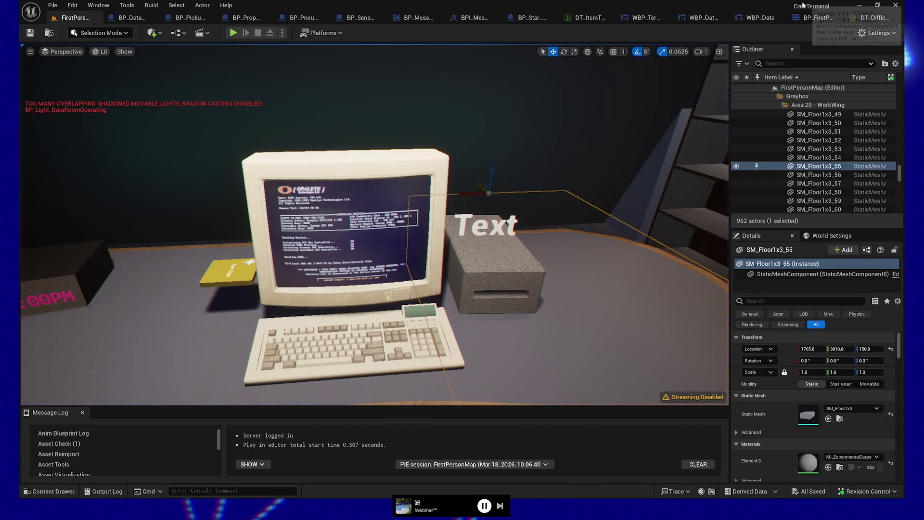
Back in WBP_Terminal, pan to Set Active Difficulty and nudge the Temp Difficulty getter toward it
left_click(640, 18)
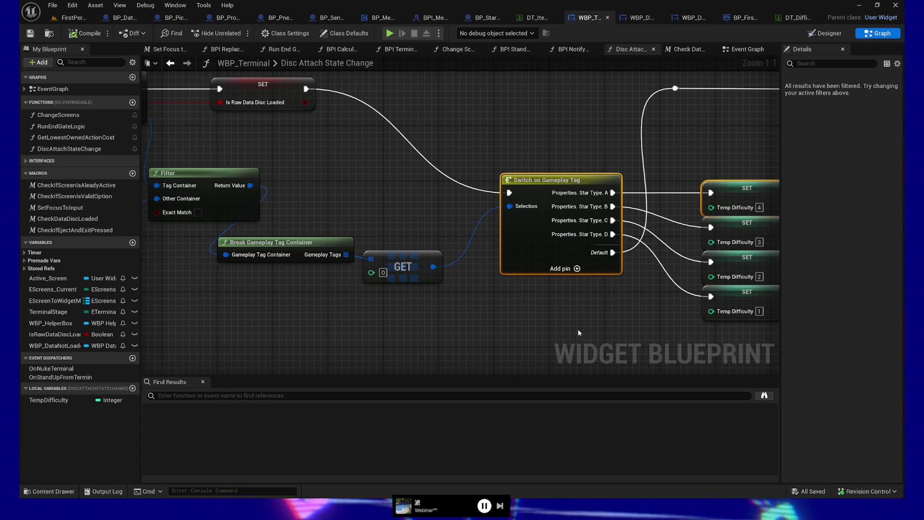
mouse_move(578, 328)
left_mouse_down()
mouse_move(380, 342)
mouse_move(320, 329)
left_mouse_up()
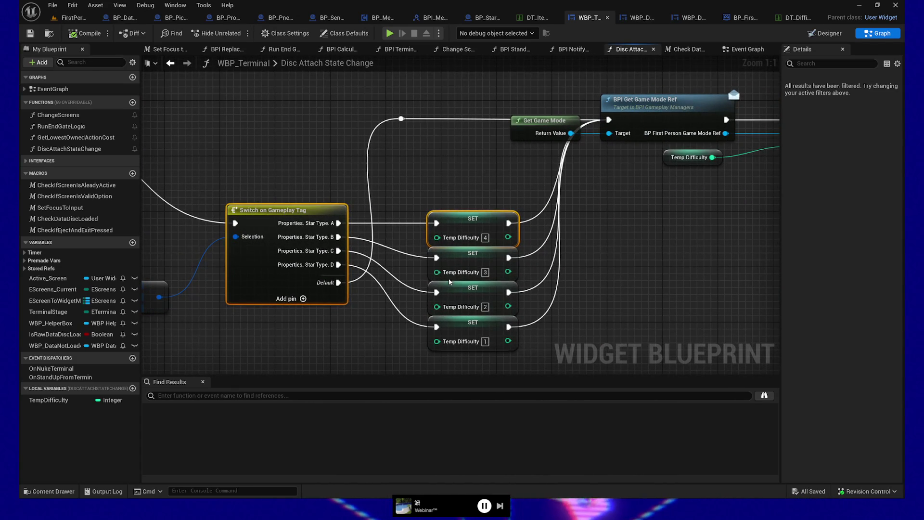
left_click_drag(605, 244, 568, 274)
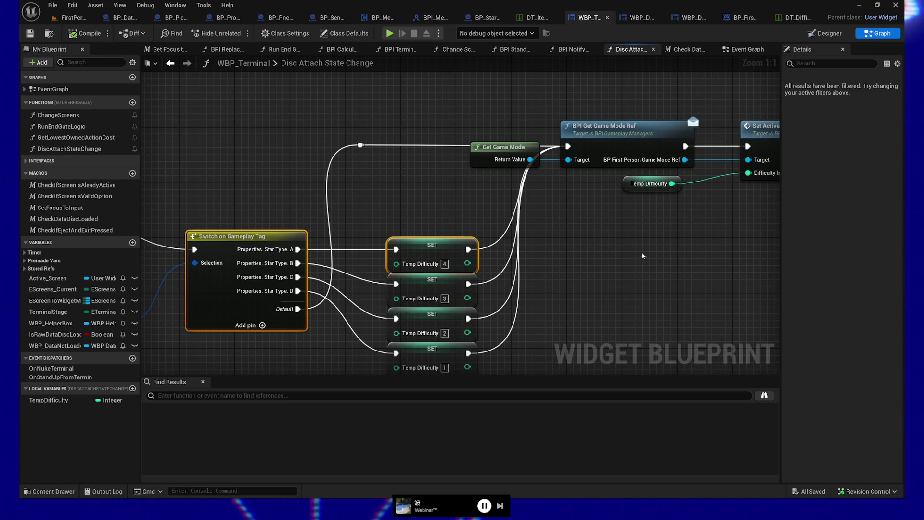
mouse_move(642, 252)
left_mouse_down()
mouse_move(560, 298)
mouse_move(497, 274)
mouse_move(517, 211)
left_mouse_up()
left_click(560, 155)
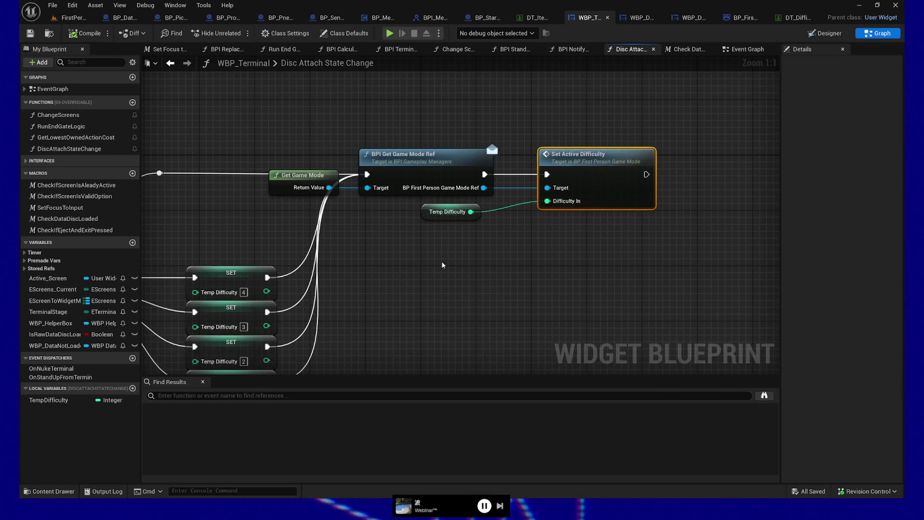
left_click_drag(389, 285, 456, 290)
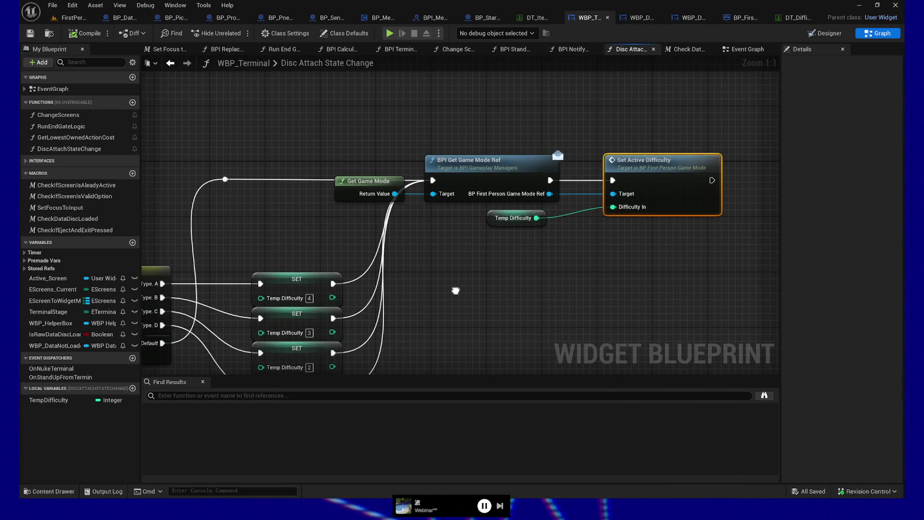
left_click(495, 219)
left_click_drag(496, 219, 529, 219)
left_click(658, 165)
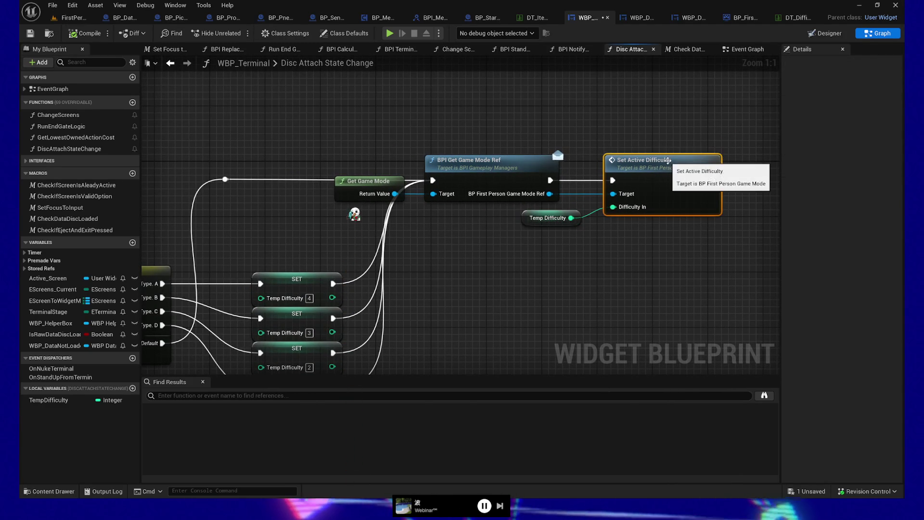
Open the game mode's Set Active Difficulty function and review its loop, Branch and Difficulty Temp SET
double_click(658, 165)
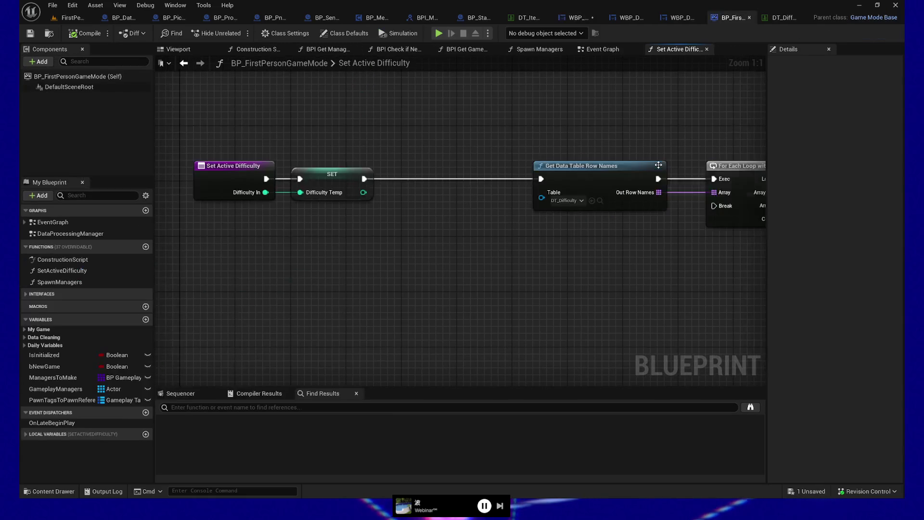
left_click(319, 189)
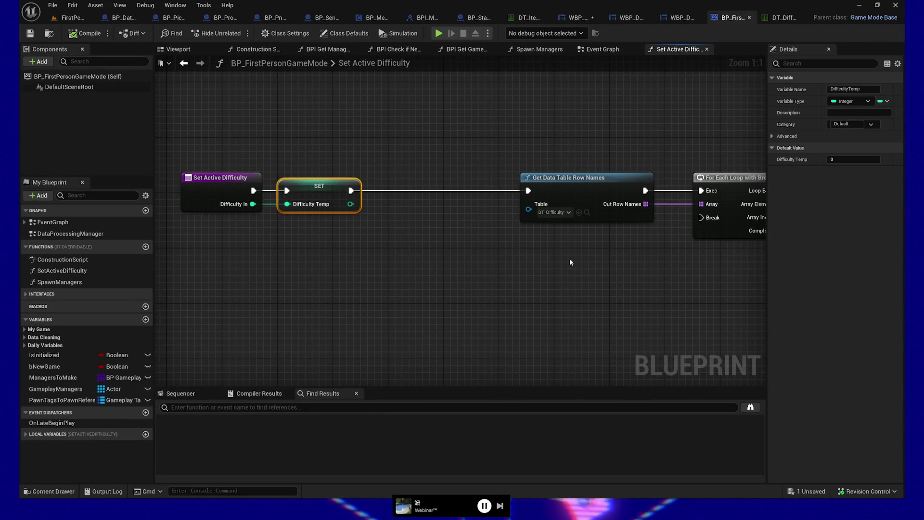
mouse_move(570, 258)
left_mouse_down()
mouse_move(433, 279)
mouse_move(535, 292)
mouse_move(480, 305)
mouse_move(274, 303)
left_mouse_up()
left_click_drag(581, 274, 338, 277)
left_click_drag(511, 270, 345, 272)
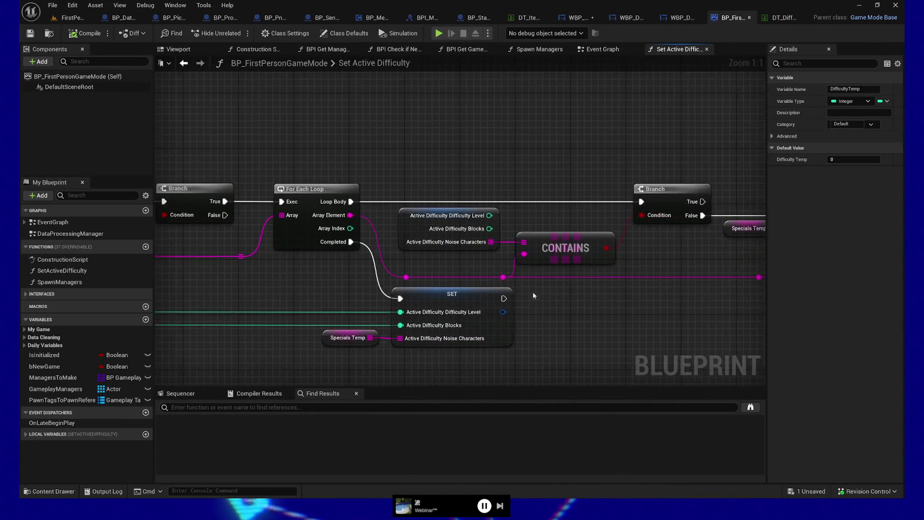
left_click_drag(610, 293, 373, 293)
left_click_drag(433, 318, 710, 284)
left_click_drag(475, 326, 656, 294)
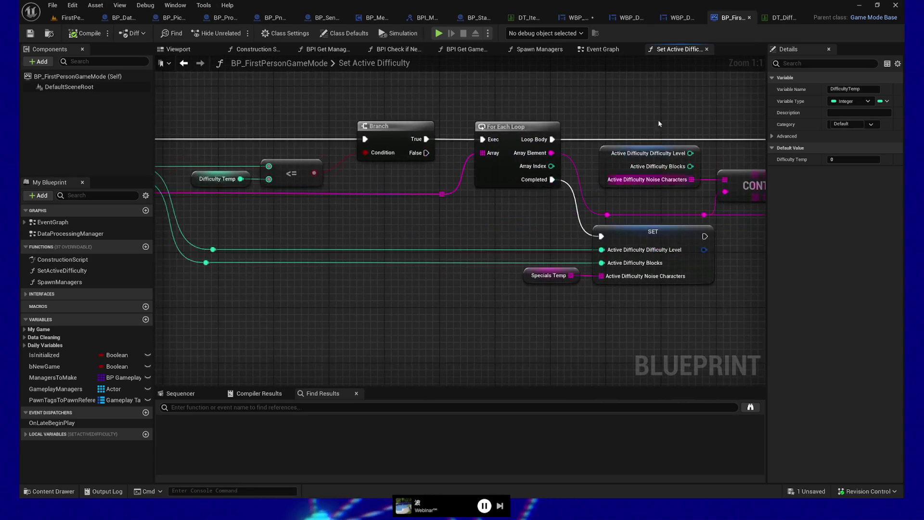
In WBP_Terminal, put a breakpoint on the Switch on Gameplay Tag node and start Play
left_click(582, 18)
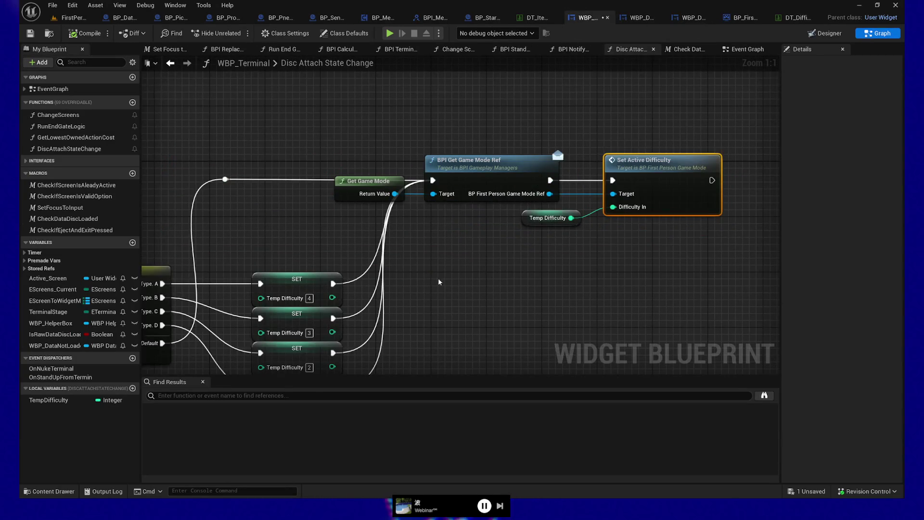
mouse_move(438, 281)
left_mouse_down()
mouse_move(384, 212)
mouse_move(532, 149)
mouse_move(598, 157)
left_mouse_up()
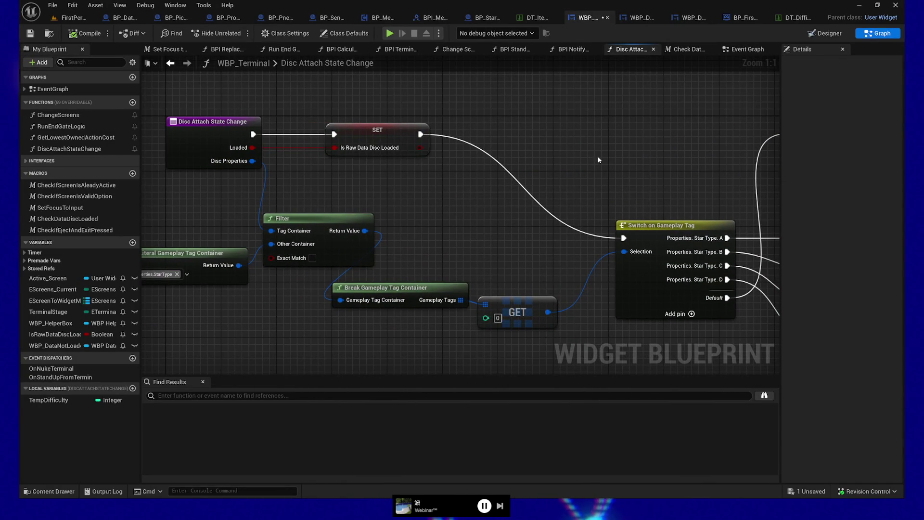
left_click_drag(411, 222, 504, 204)
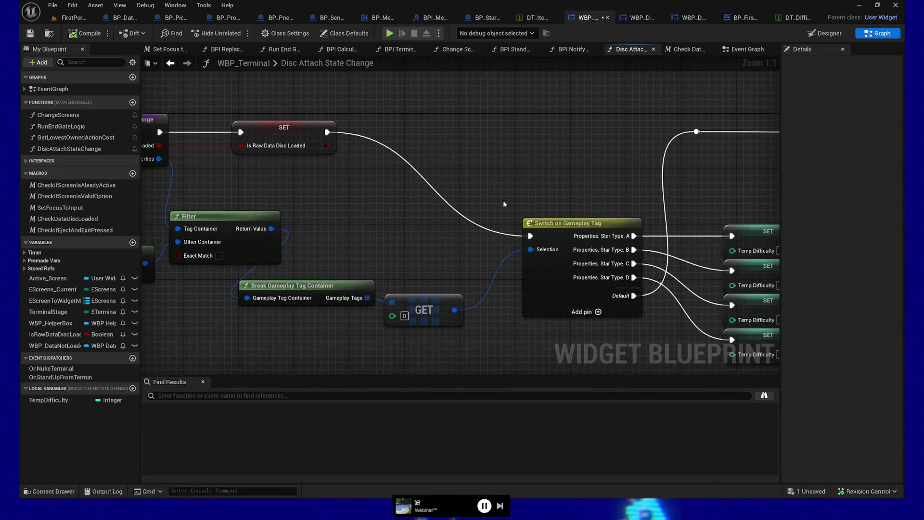
left_click(574, 222)
key("F9")
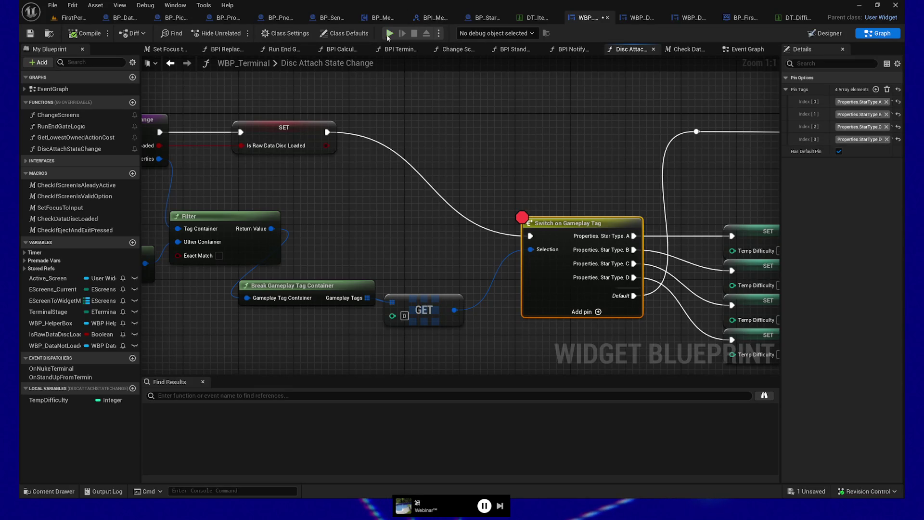
left_click(390, 33)
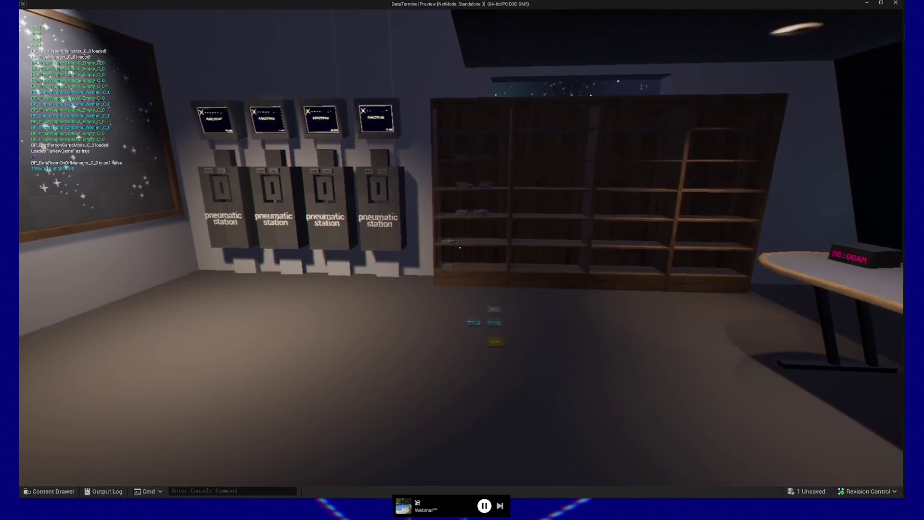
Walk to the floor discs, pick up the Raw Data disc and carry it to the terminal desk
key("w")
left_click(460, 247)
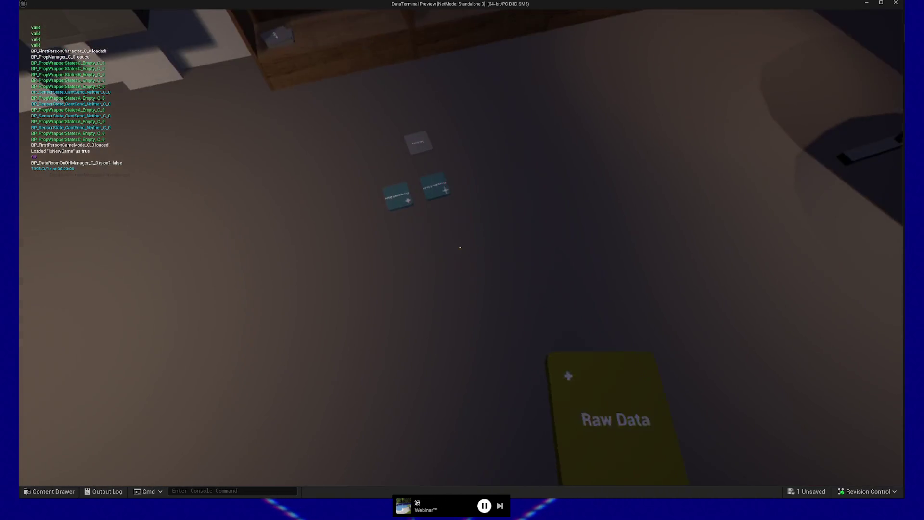
key("w")
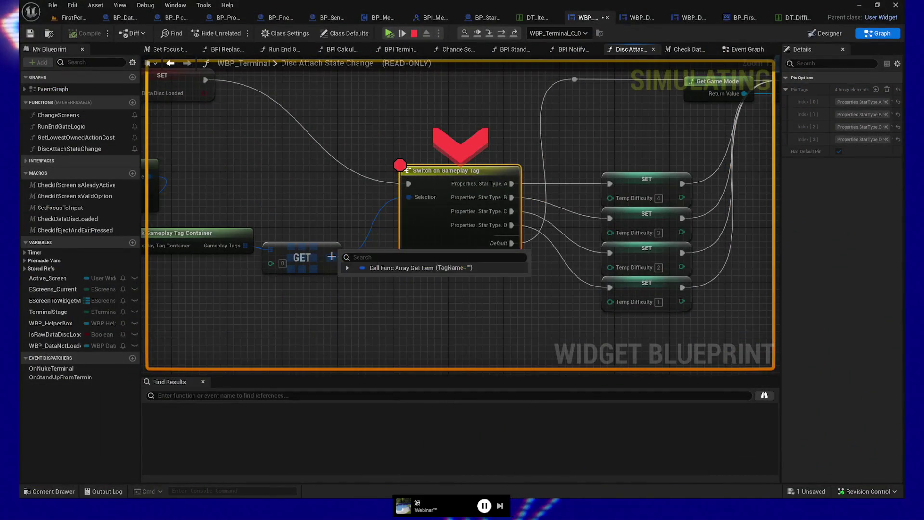
Inspect the GET and Disc Properties debug values, showing the tag as None, then stop debugging
left_click(348, 268)
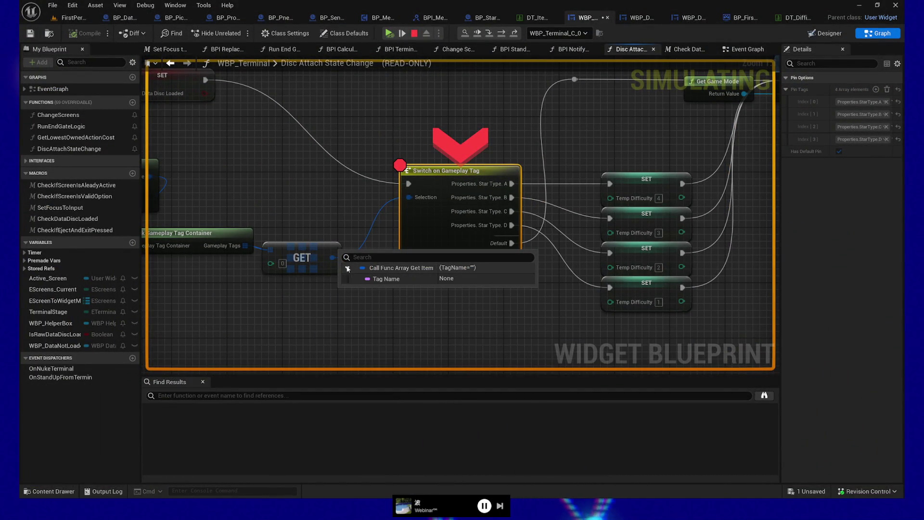
left_click_drag(305, 186, 547, 208)
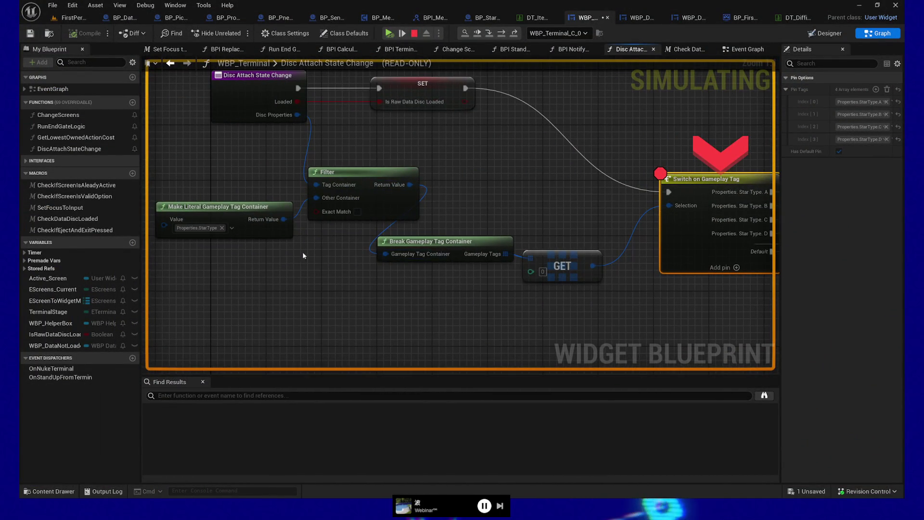
left_click_drag(303, 256, 323, 266)
mouse_move(364, 212)
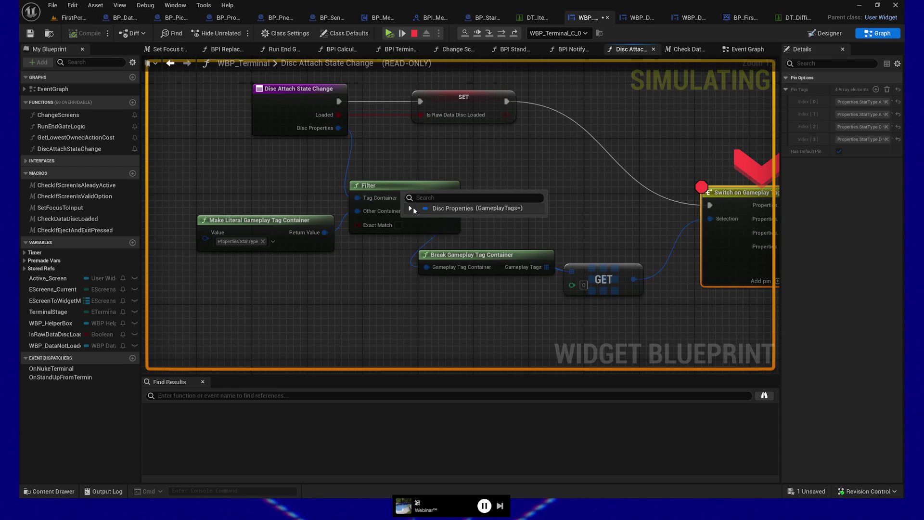
left_click(412, 208)
mouse_move(329, 127)
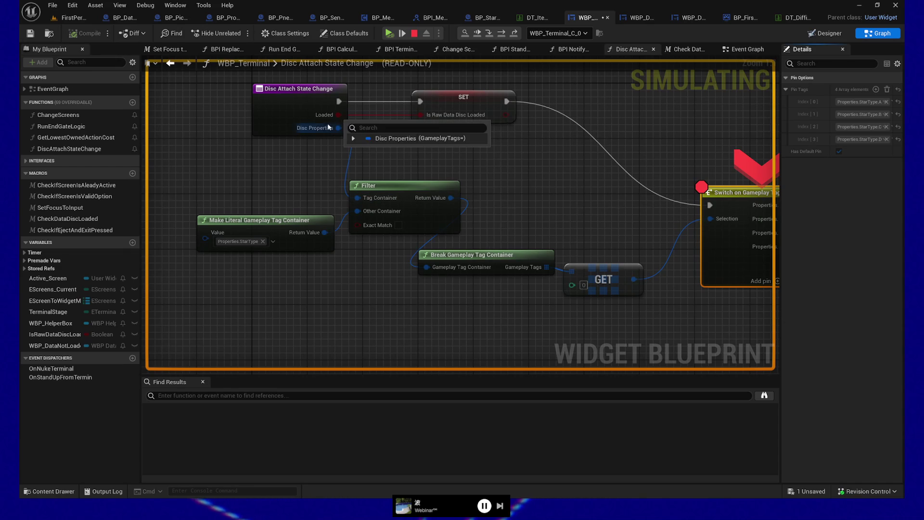
left_click(353, 139)
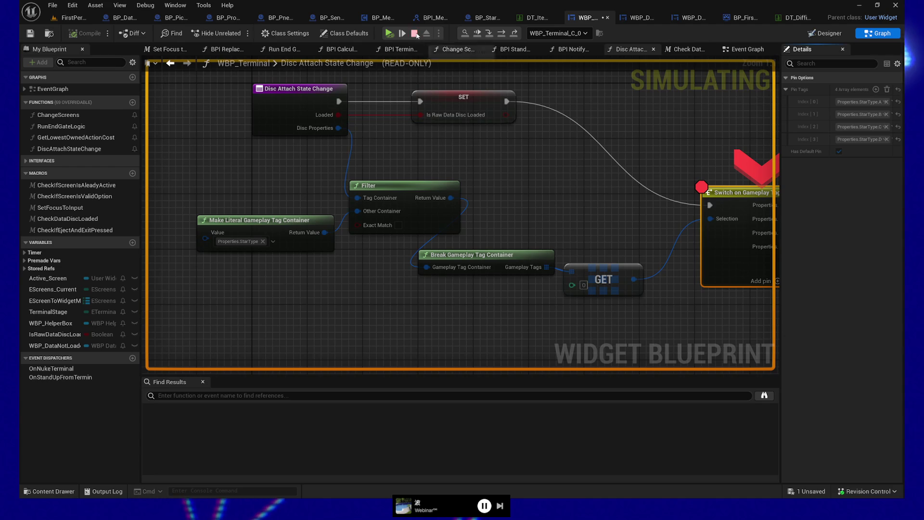
left_click(415, 34)
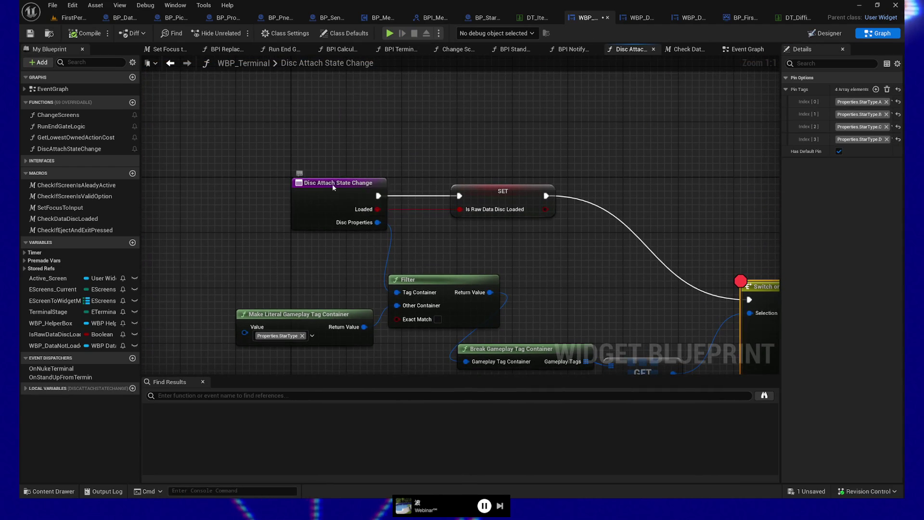
Find Disc Attach State Change references by name and jump to its call from OnDiscInsertedAtTerminalEvent
right_click(332, 184)
mouse_move(375, 281)
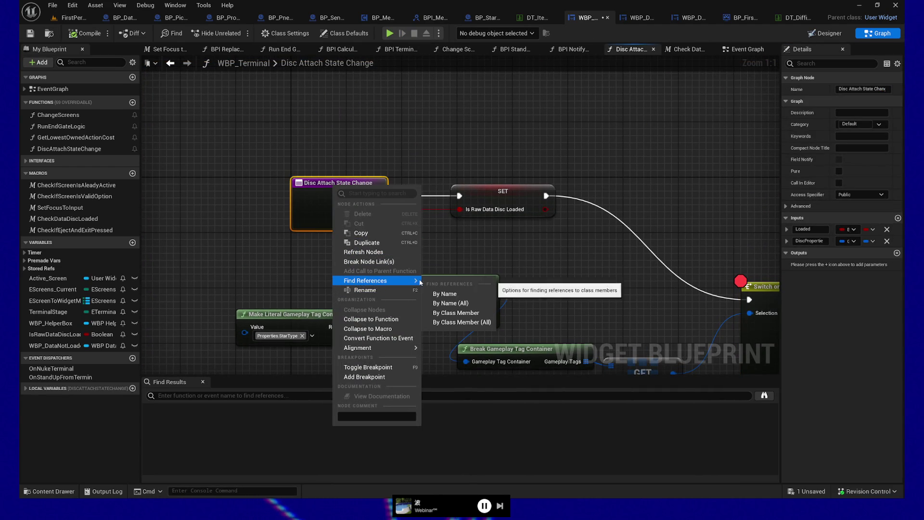
left_click(439, 294)
left_click(195, 420)
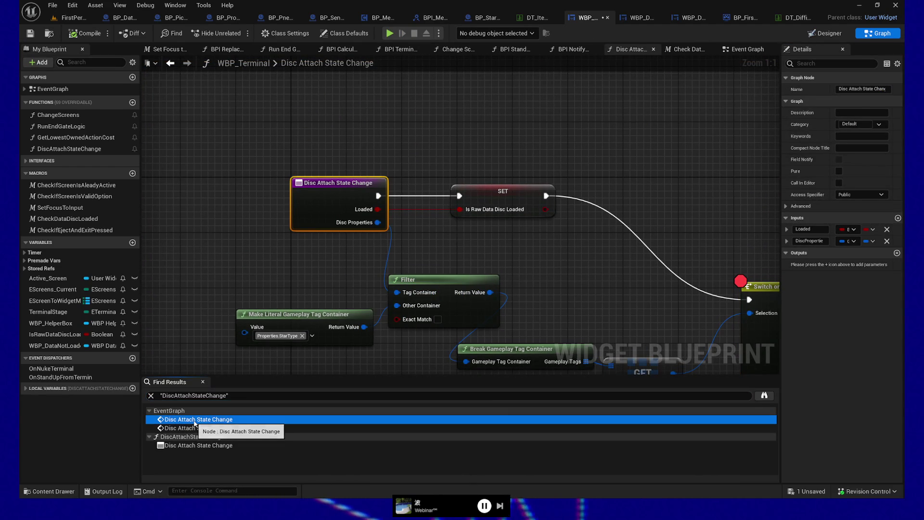
double_click(195, 420)
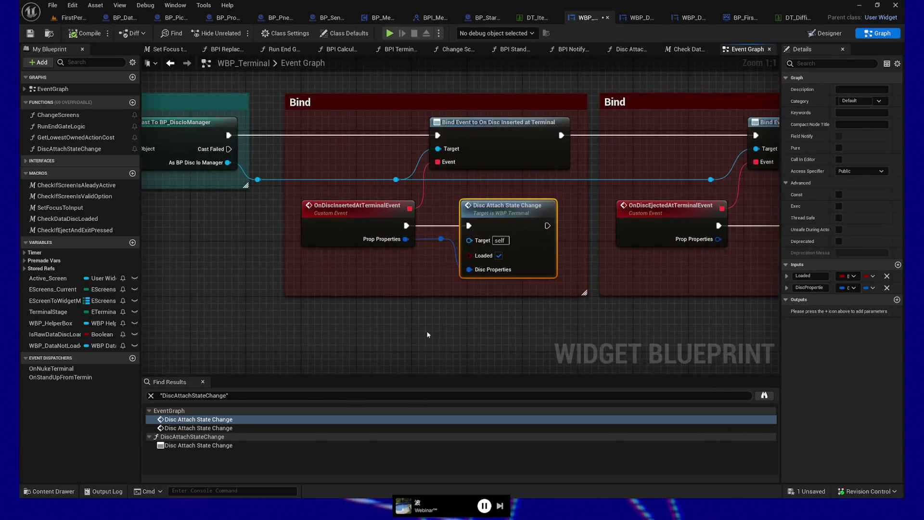
left_click(379, 226)
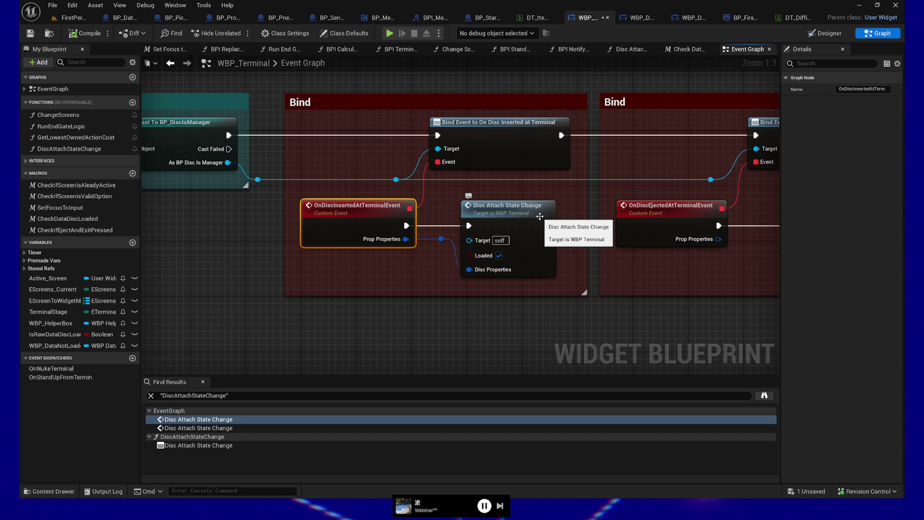
left_click(493, 215)
left_click(375, 220)
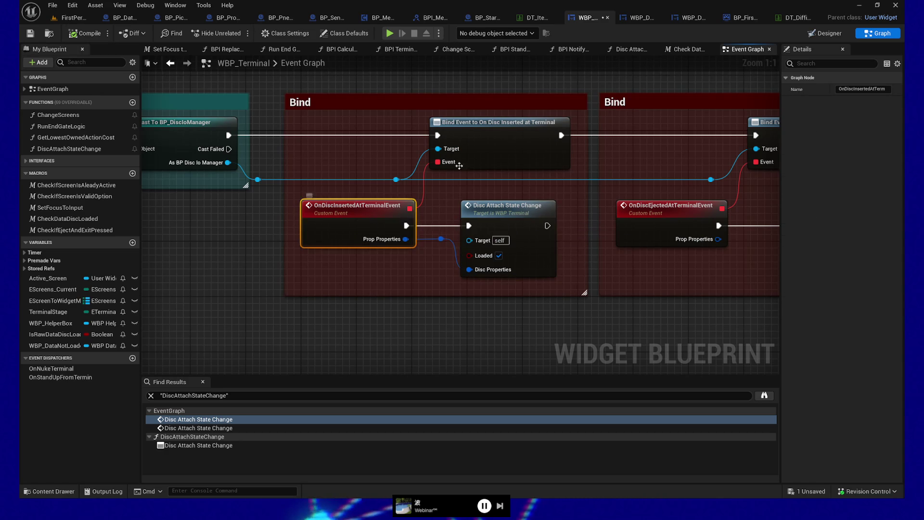
From WBP_DataController, search the Content Drawer for 'iomanager' and open BP_DiscIoManager
left_click(631, 20)
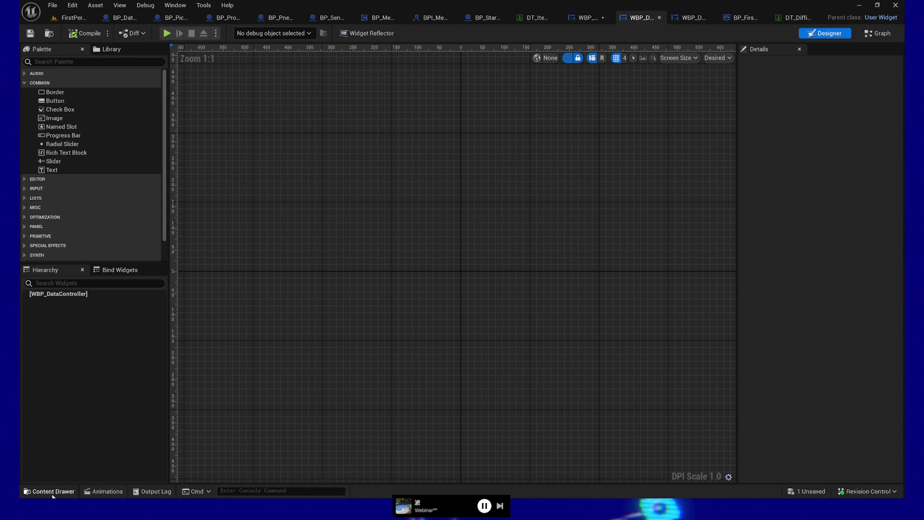
left_click(51, 491)
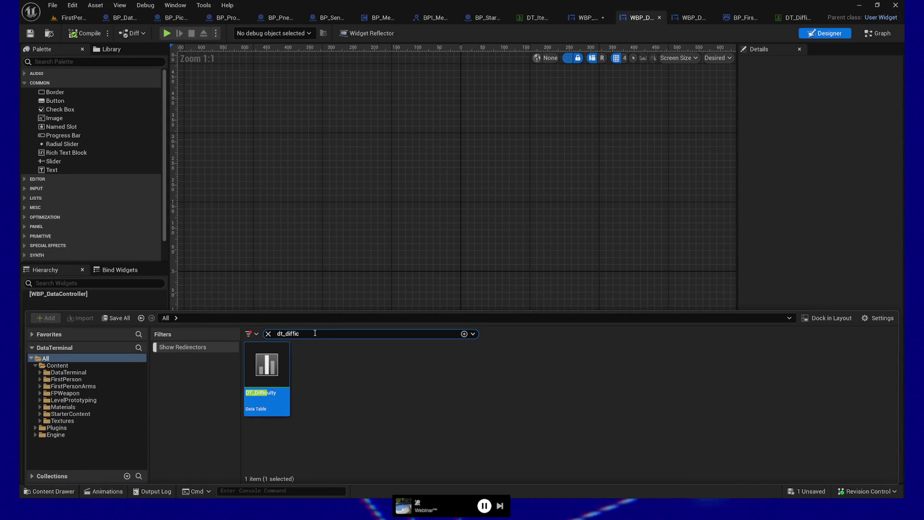
key("ctrl+a")
type("d")
key("BackSpace")
key("BackSpace")
key("BackSpace")
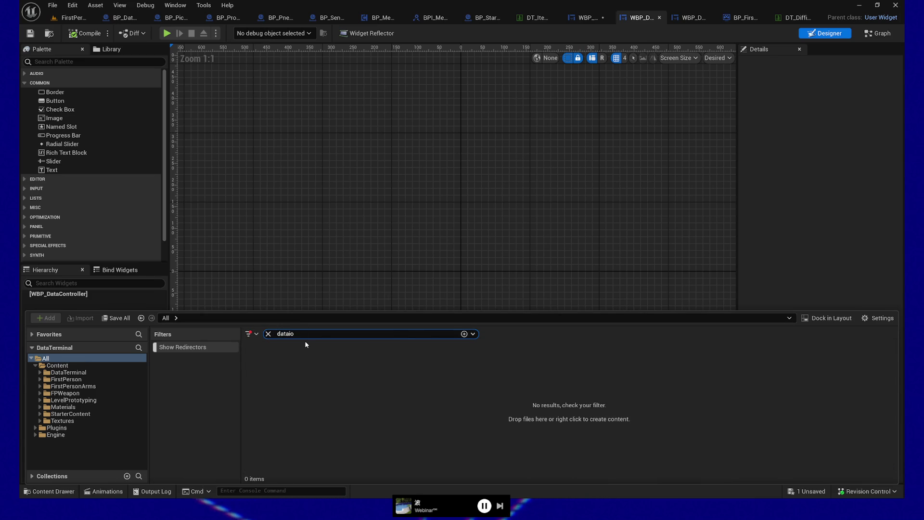
type("iomana")
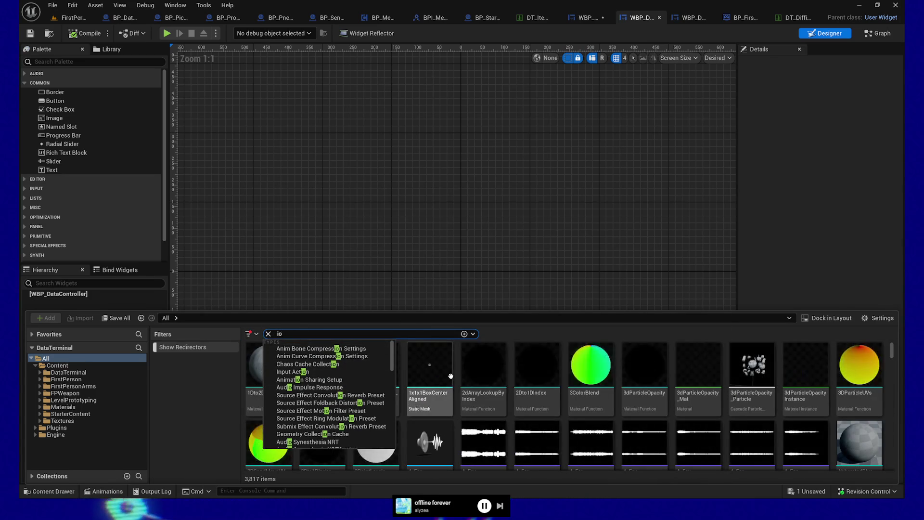
type("ger")
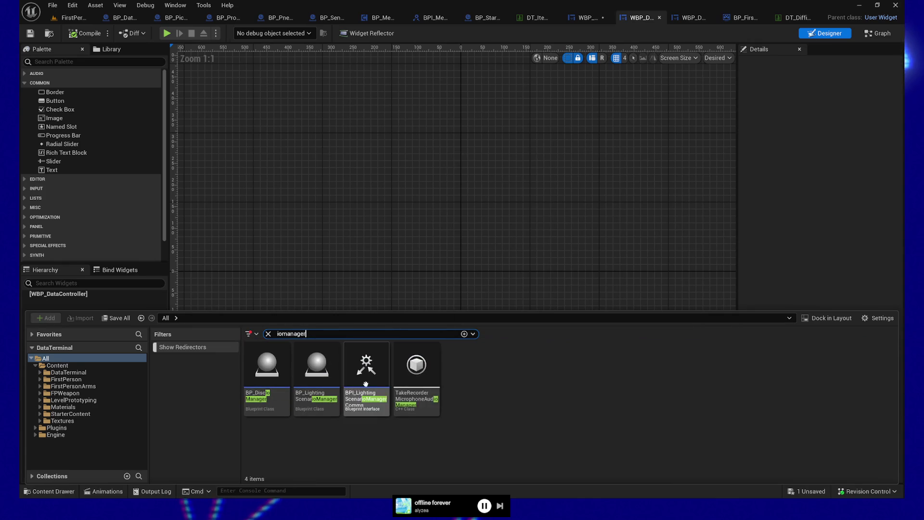
double_click(271, 403)
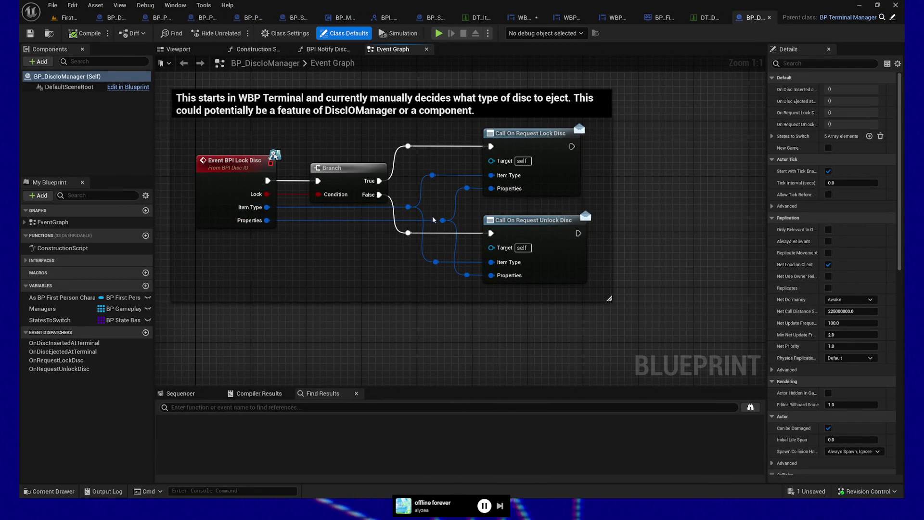
Review BP_DiscIoManager's Event BPI Lock Disc logic and its disc state switch
left_click(275, 223)
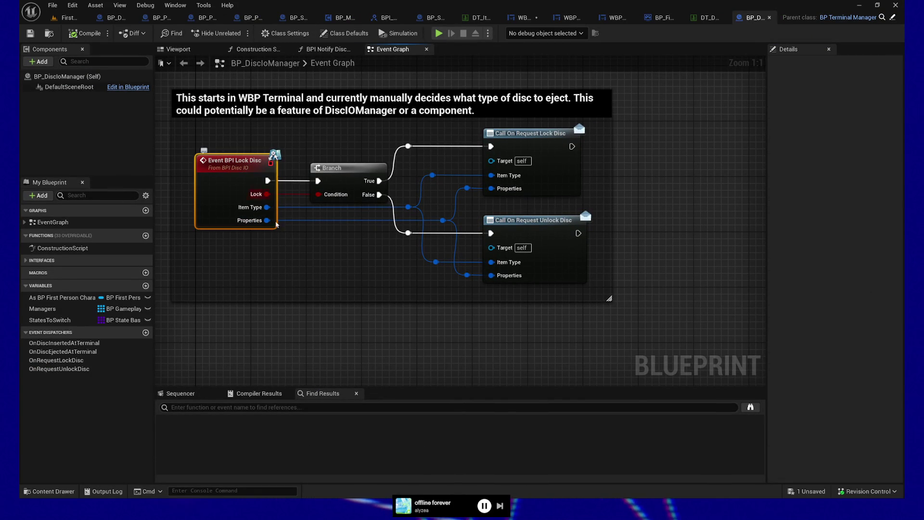
mouse_move(372, 319)
left_mouse_down()
mouse_move(419, 313)
mouse_move(546, 333)
left_mouse_up()
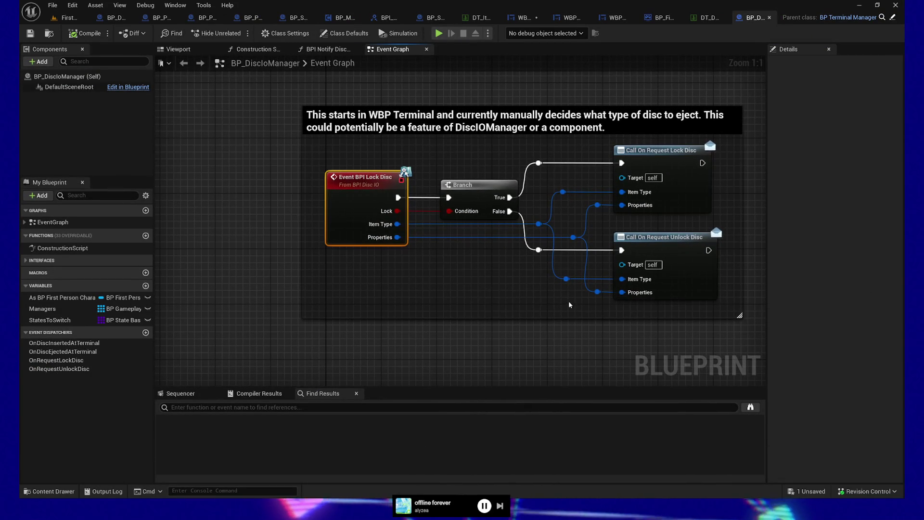
left_click_drag(451, 171, 368, 315)
scroll(498, 208, "down", 2)
mouse_move(498, 208)
left_mouse_down()
mouse_move(367, 313)
mouse_move(355, 293)
mouse_move(534, 315)
mouse_move(611, 307)
left_mouse_up()
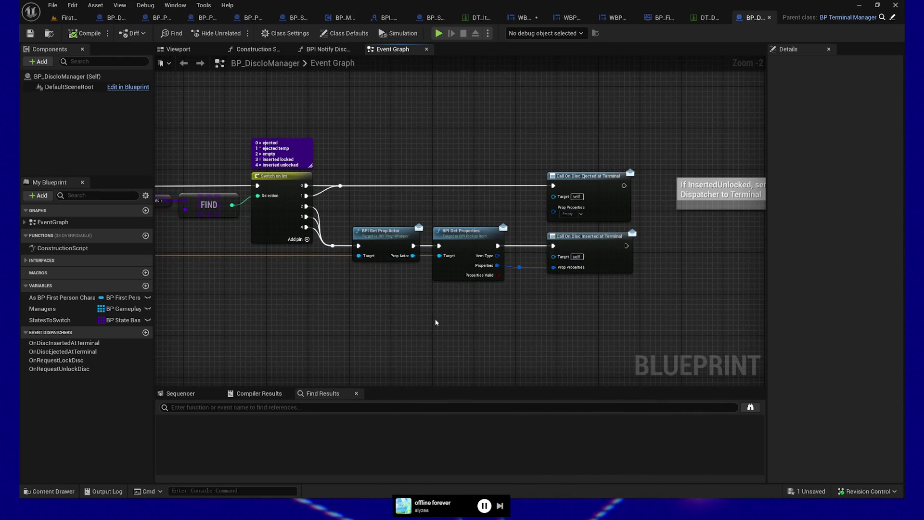
mouse_move(436, 322)
left_mouse_down()
mouse_move(609, 194)
mouse_move(581, 202)
mouse_move(662, 211)
left_mouse_up()
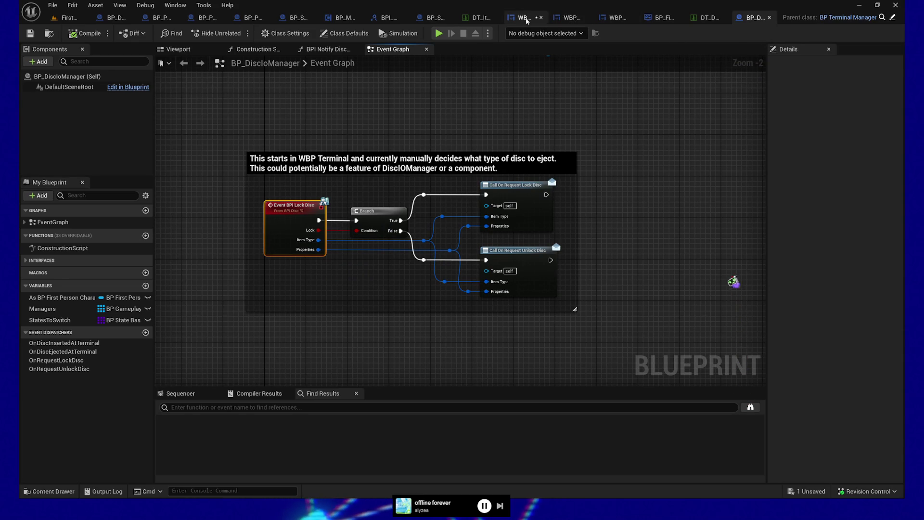
Back in WBP_Terminal, frame the Cast to BP_DiscIoManager and both disc Bind blocks
left_click(525, 18)
left_click_drag(510, 311, 479, 307)
mouse_move(562, 287)
left_mouse_down()
mouse_move(404, 303)
mouse_move(386, 319)
mouse_move(506, 323)
mouse_move(594, 256)
mouse_move(590, 174)
mouse_move(557, 149)
left_mouse_up()
scroll(503, 320, "down", 5)
scroll(513, 172, "up", 3)
left_click_drag(513, 172, 501, 244)
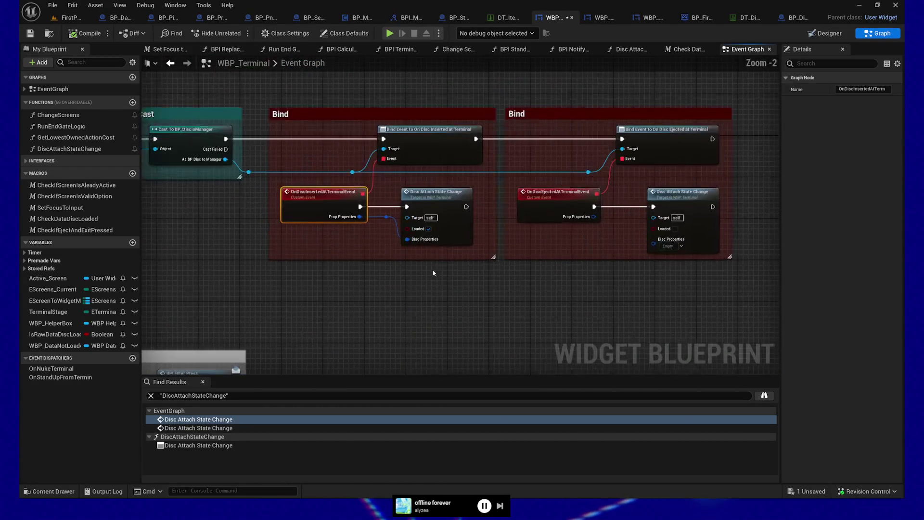
mouse_move(421, 289)
left_mouse_down()
mouse_move(526, 311)
mouse_move(710, 309)
mouse_move(651, 301)
left_mouse_up()
left_click_drag(501, 298, 490, 295)
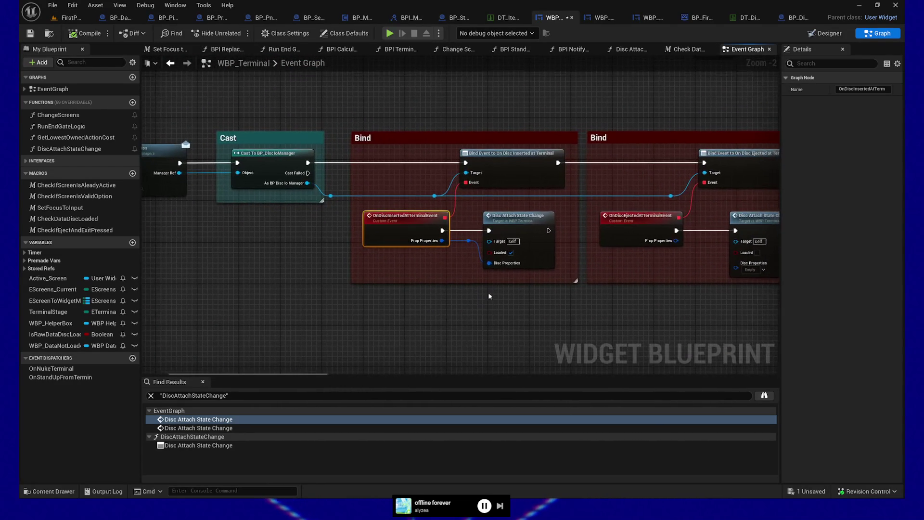
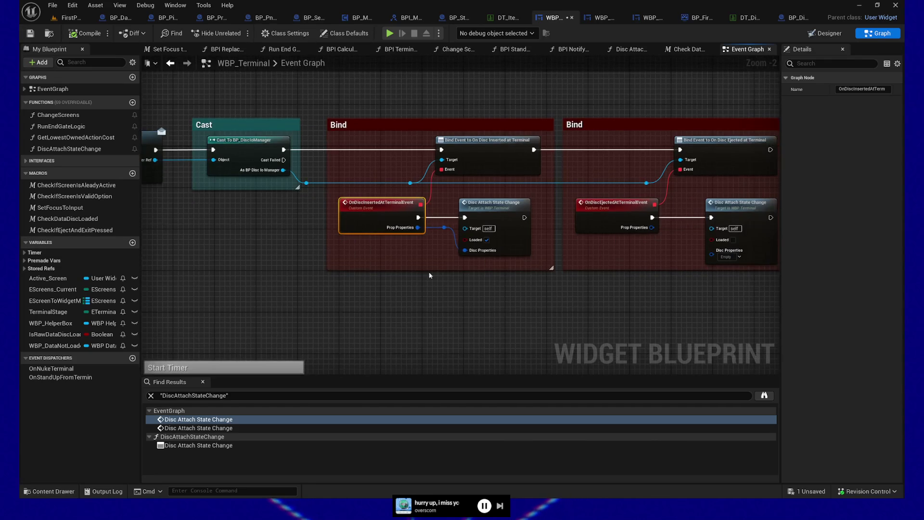
Leave the disc-inserted event name unchanged and select the Bind Event to On Disc Inserted at Terminal node
double_click(389, 202)
left_click(487, 146)
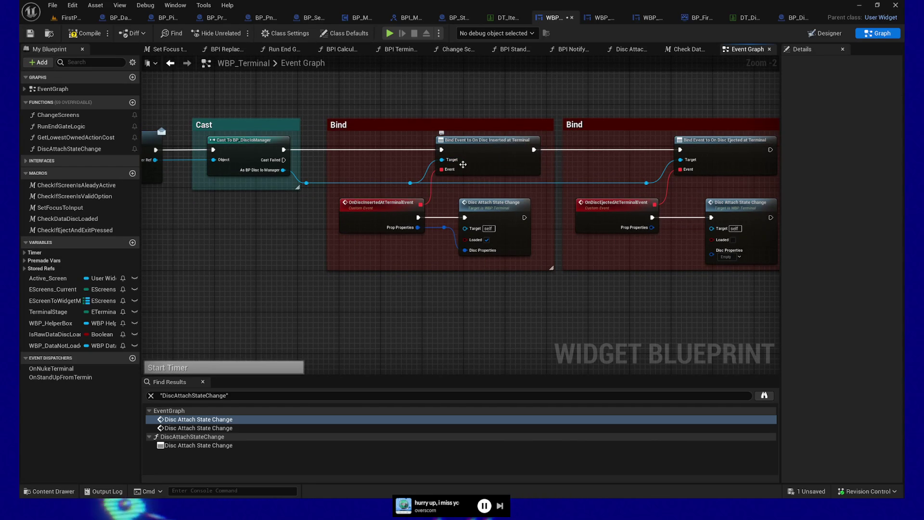
left_click(491, 153)
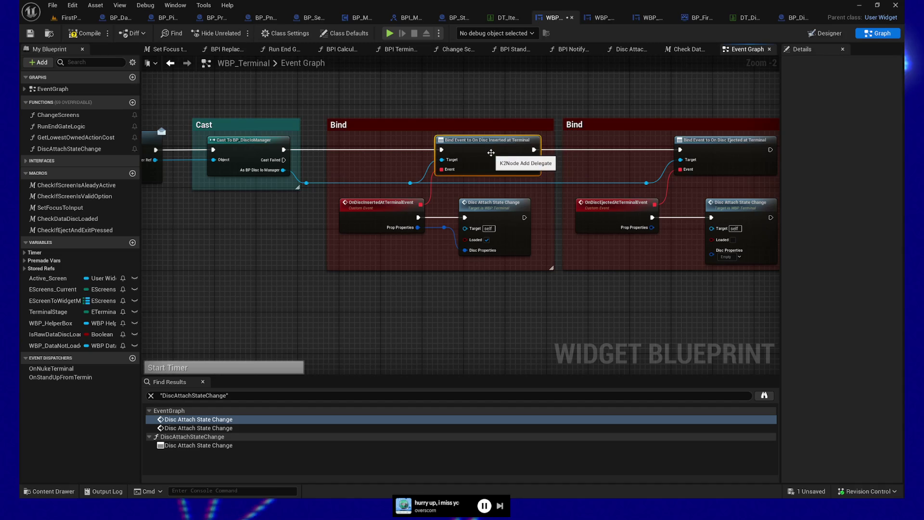
Search all Blueprints for the Call On Disc Inserted at Terminal call
key("ctrl+shift+f")
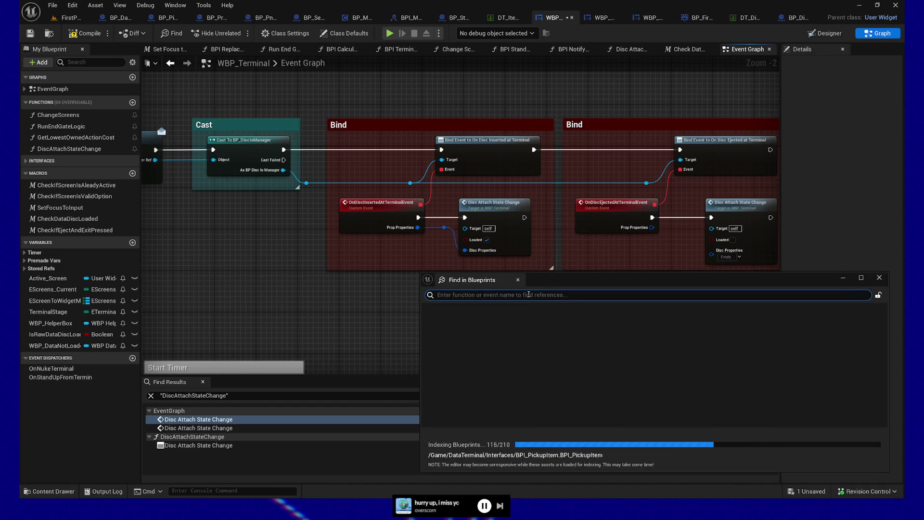
type("call on disc insert")
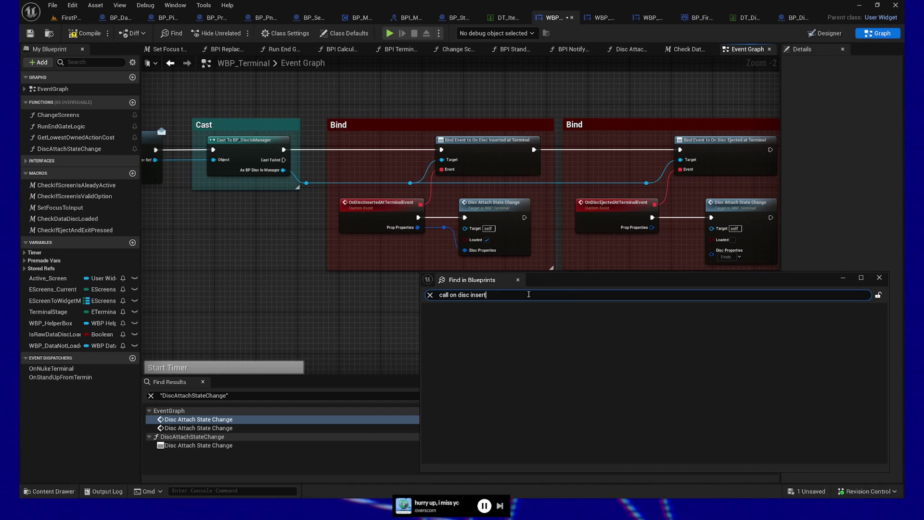
type("minal")
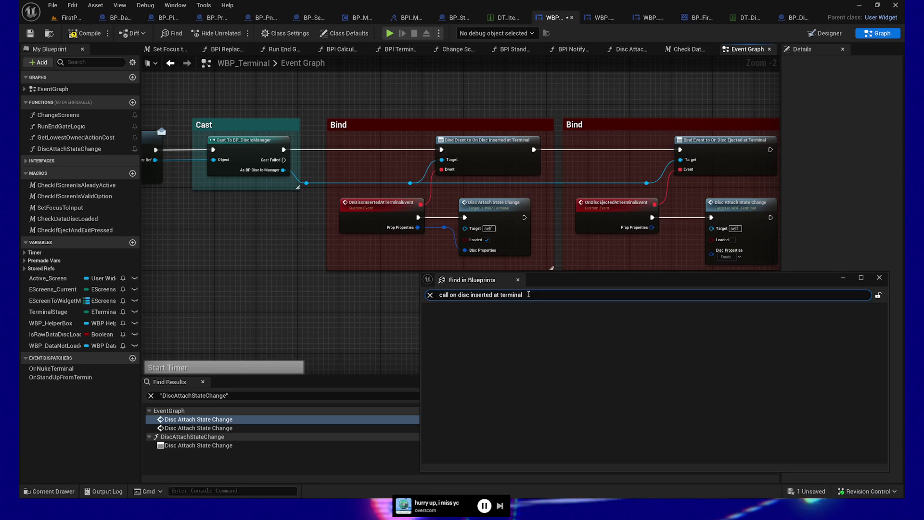
key("Return")
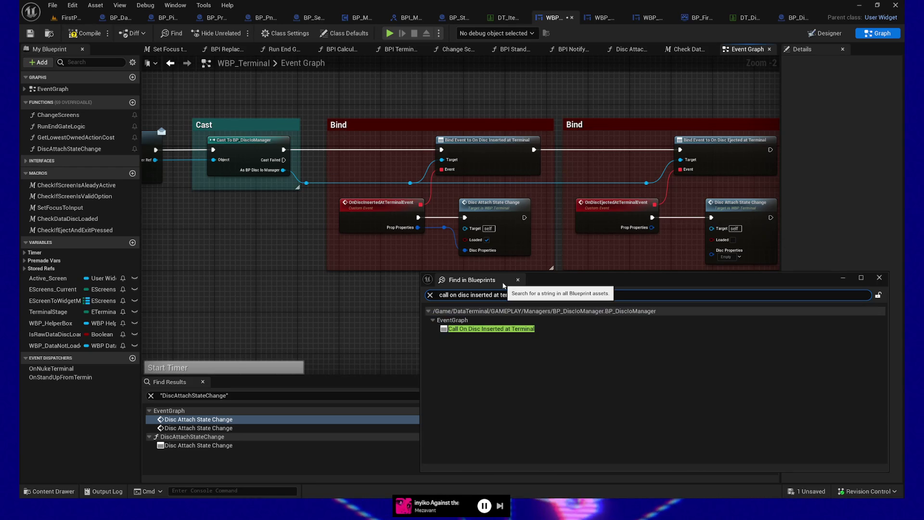
Open BP_DiscloManager from the search result and put a breakpoint on BPI Get Properties
double_click(491, 329)
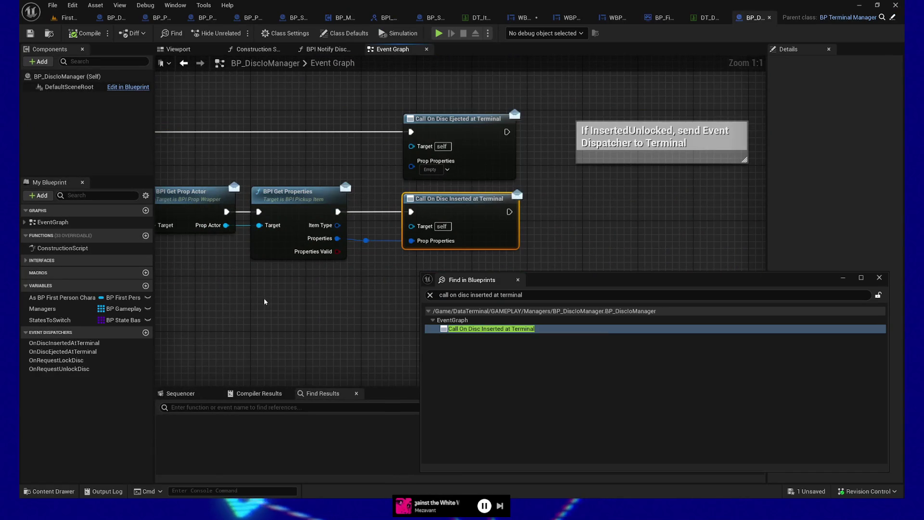
scroll(264, 298, "up", 2)
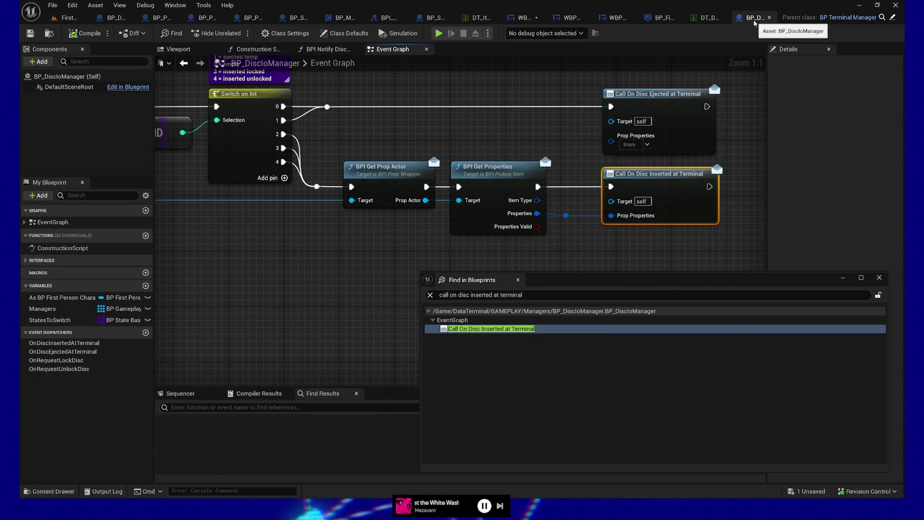
left_click_drag(591, 248, 558, 258)
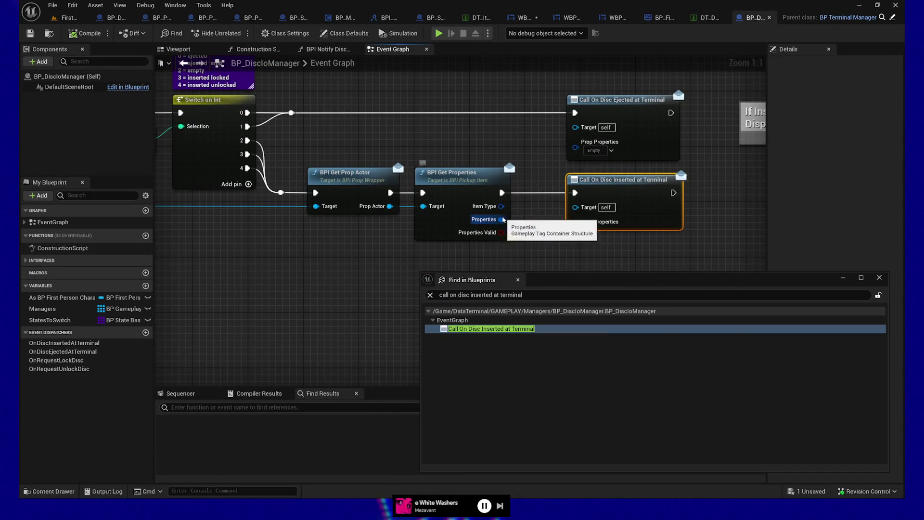
left_click_drag(344, 185, 384, 181)
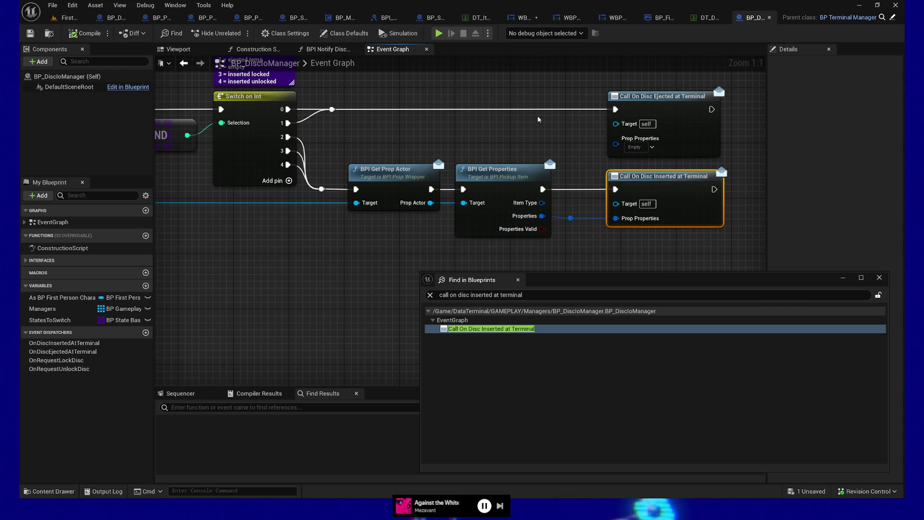
mouse_move(507, 138)
left_mouse_down()
mouse_move(507, 121)
mouse_move(671, 124)
left_mouse_up()
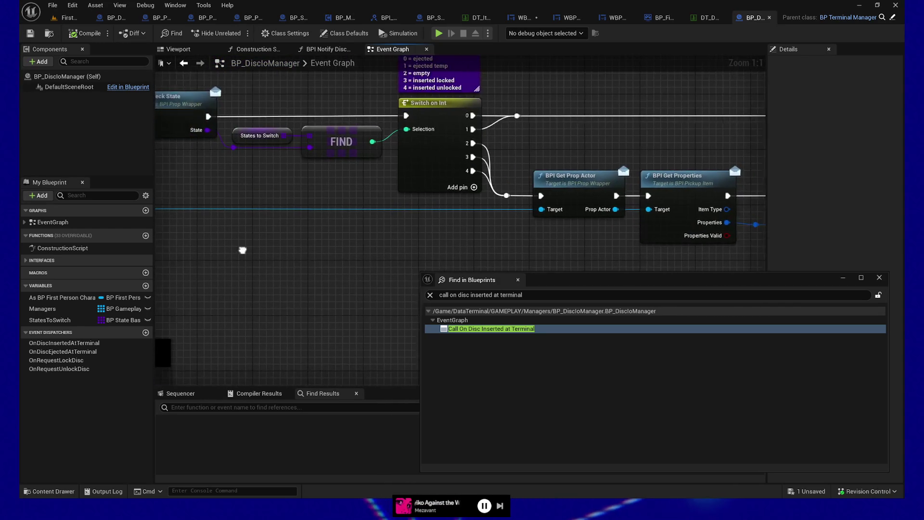
mouse_move(241, 250)
left_mouse_down()
mouse_move(613, 229)
mouse_move(452, 223)
mouse_move(222, 237)
left_mouse_up()
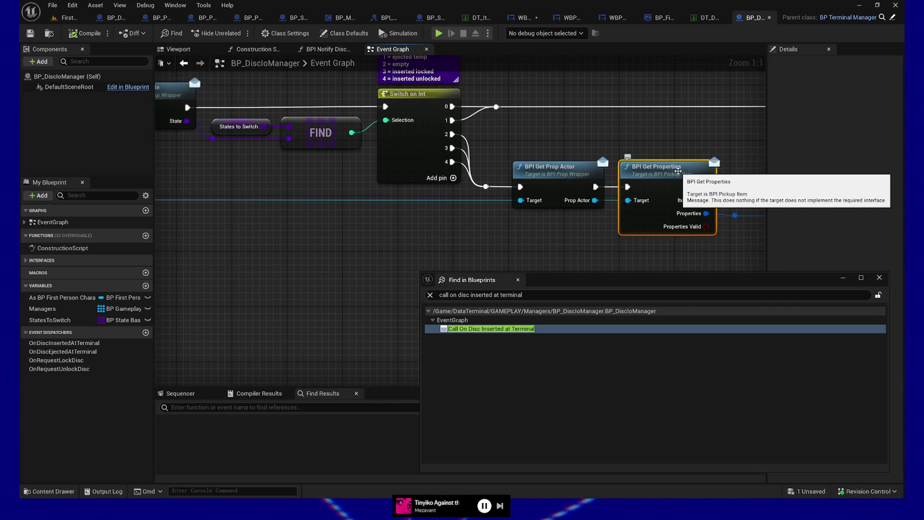
key("F9")
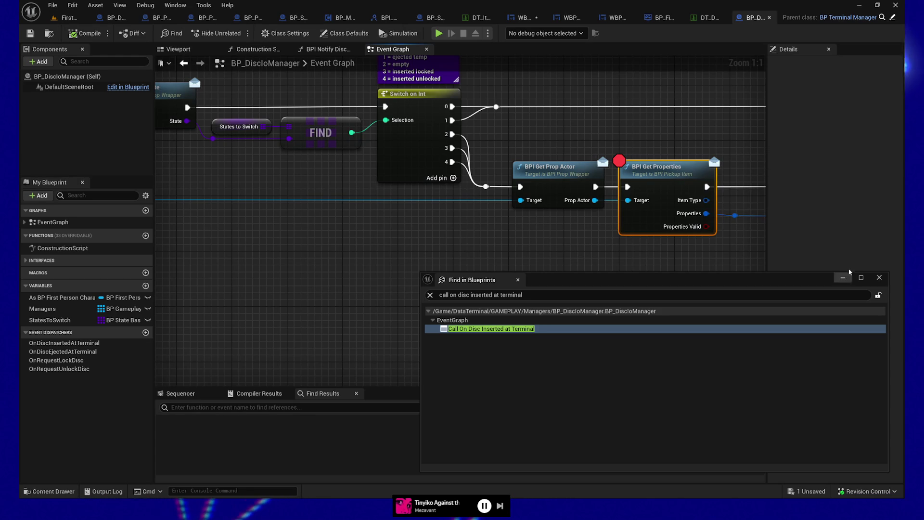
Close the Blueprint search, simulate, and resume past the first breakpoint
left_click(879, 277)
left_click(438, 34)
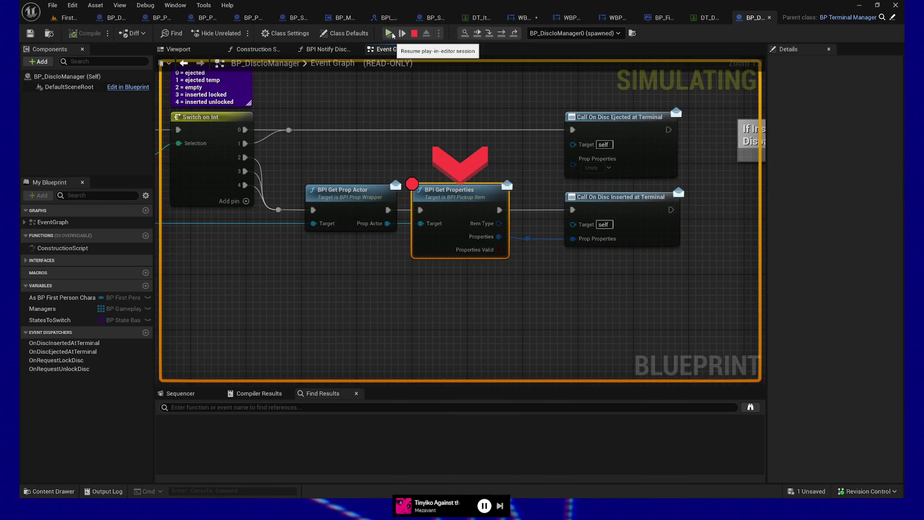
left_click(390, 33)
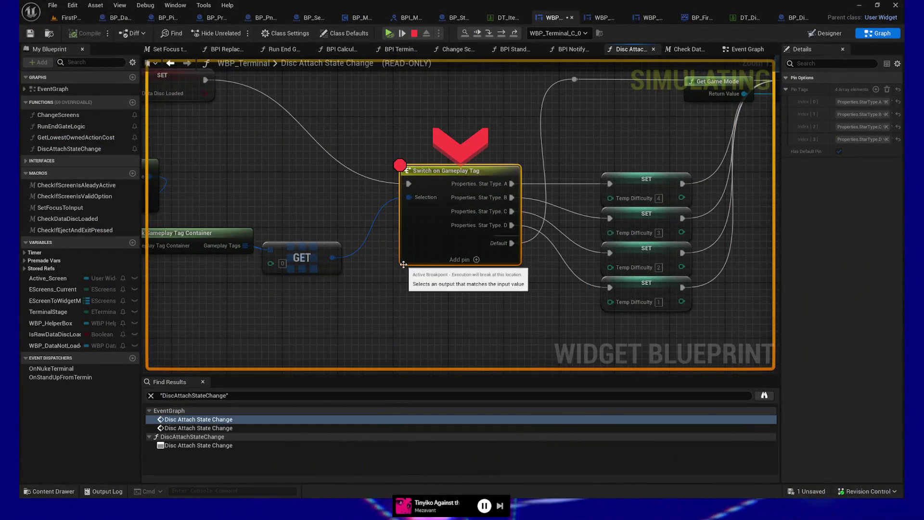
mouse_move(246, 164)
left_mouse_down()
mouse_move(467, 178)
mouse_move(448, 188)
left_mouse_up()
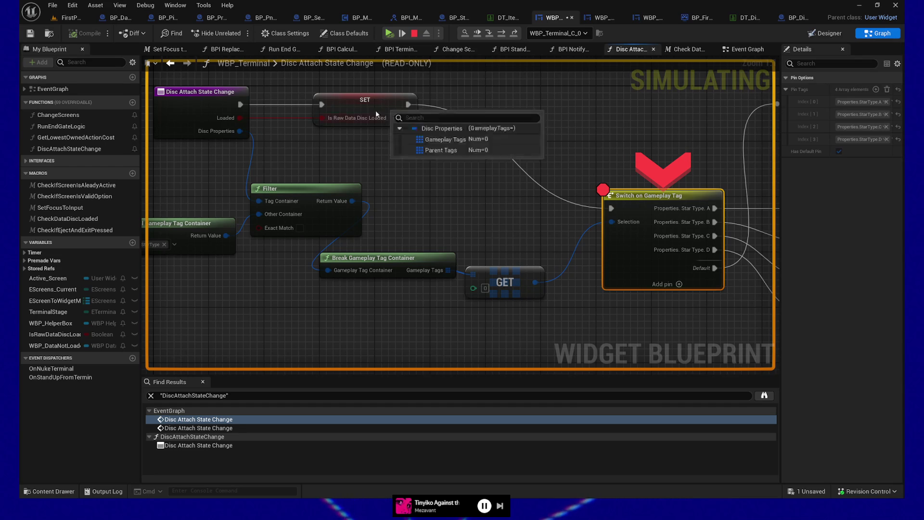
Check the GET node's output value, then stop and restart the simulation
left_click_drag(535, 282, 537, 283)
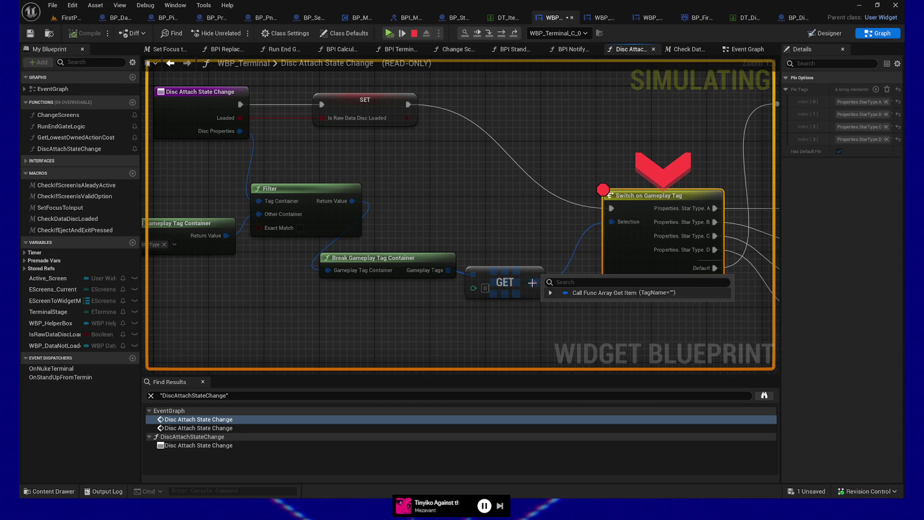
left_click(415, 175)
left_click_drag(415, 175, 439, 58)
left_click(415, 34)
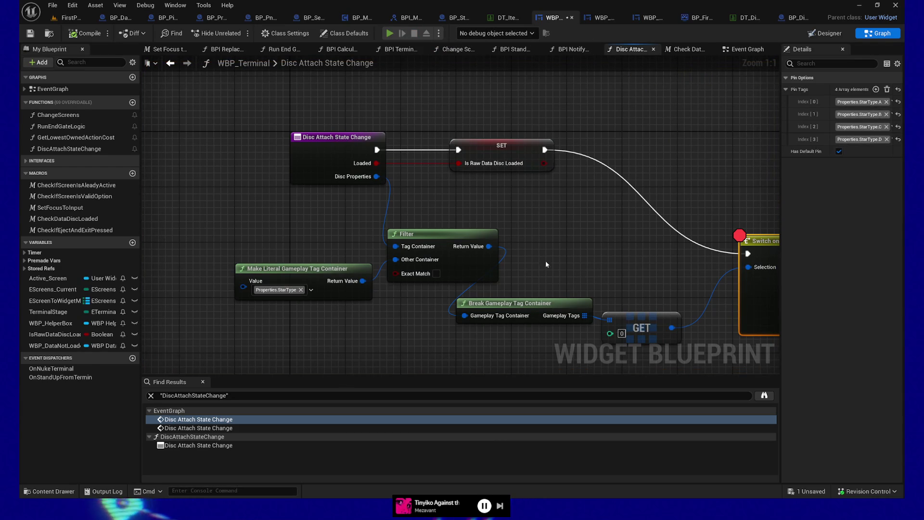
key("alt+s")
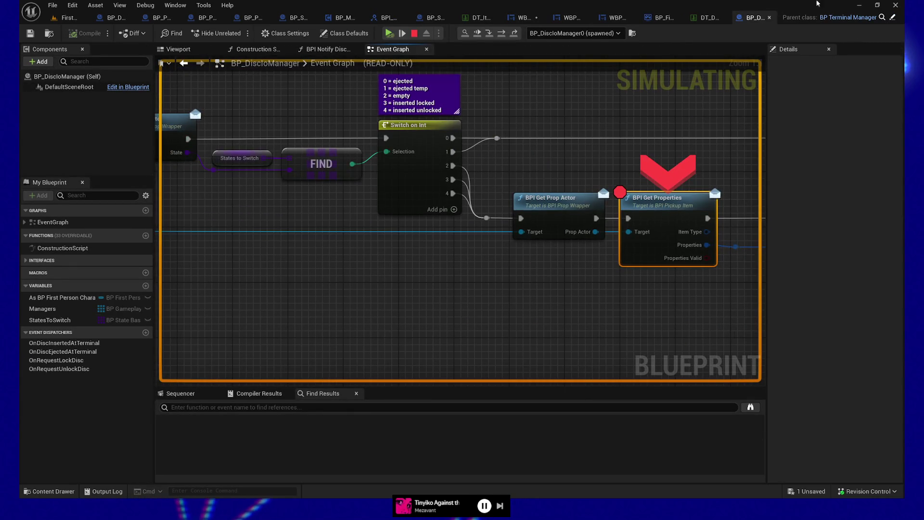
Expand the Prop Wrapper pin's debug value to list its properties
left_click_drag(231, 287, 579, 295)
scroll(427, 264, "down", 2)
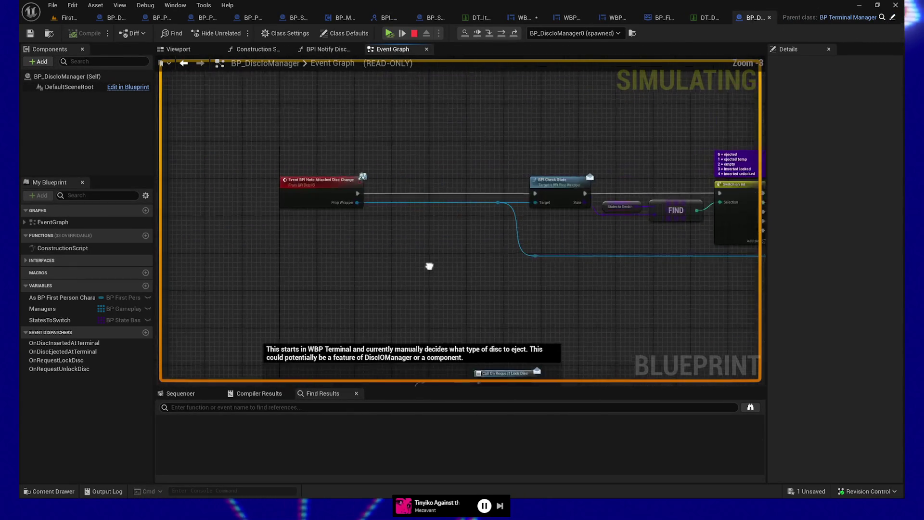
mouse_move(427, 263)
left_mouse_down()
mouse_move(580, 275)
mouse_move(568, 290)
left_mouse_up()
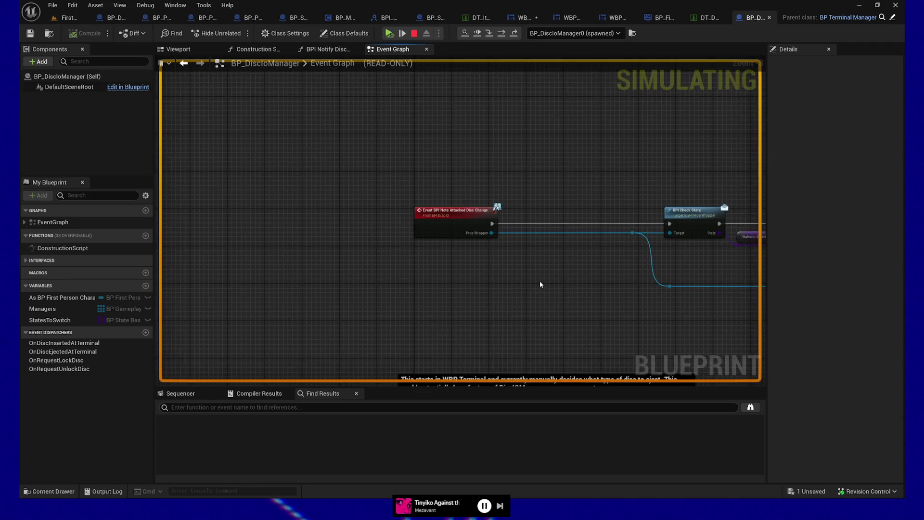
scroll(534, 251, "up", 1)
mouse_move(481, 219)
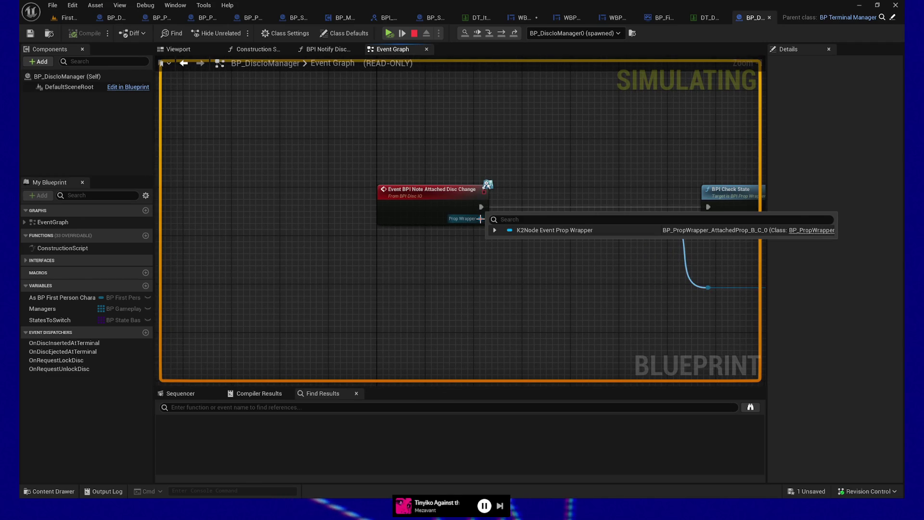
left_click(494, 230)
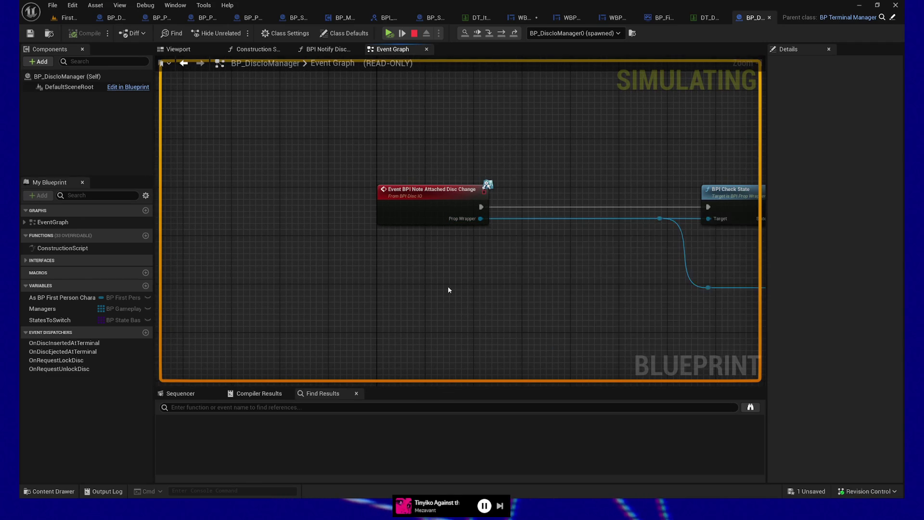
left_click(495, 230)
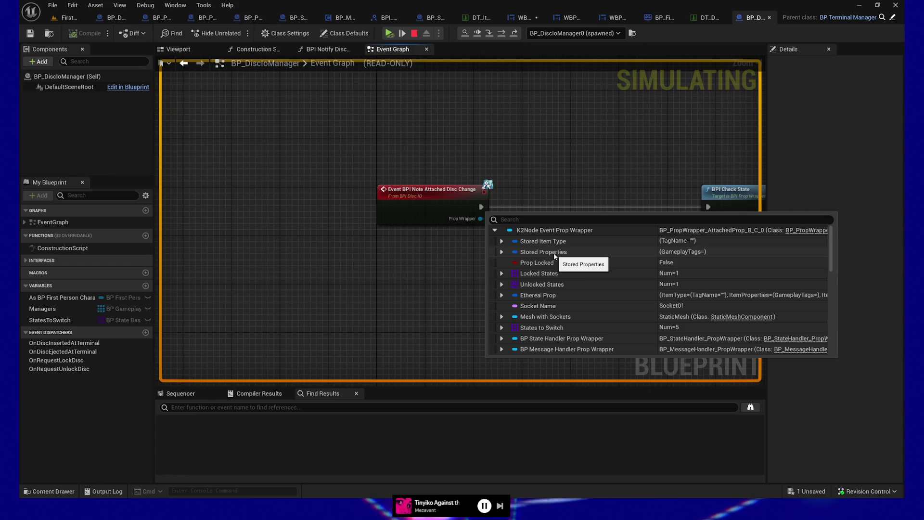
Add a breakpoint on BPI Check State and return to the game preview
left_click_drag(586, 299, 278, 273)
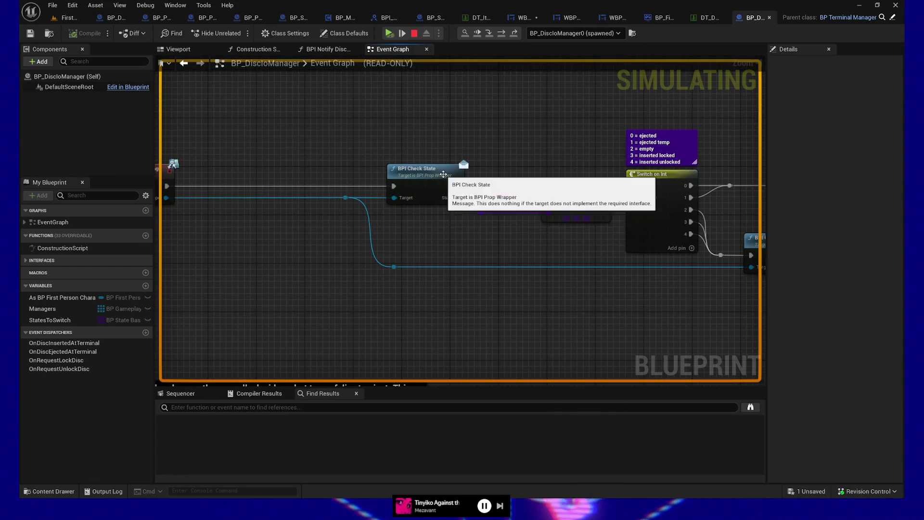
mouse_move(483, 258)
left_mouse_down()
mouse_move(238, 256)
mouse_move(507, 260)
mouse_move(414, 265)
left_mouse_up()
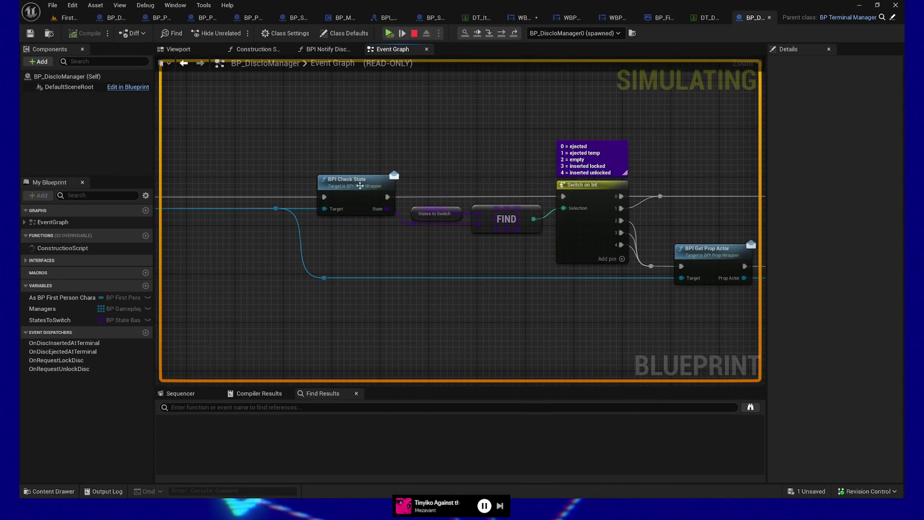
left_click(360, 186)
key("F9")
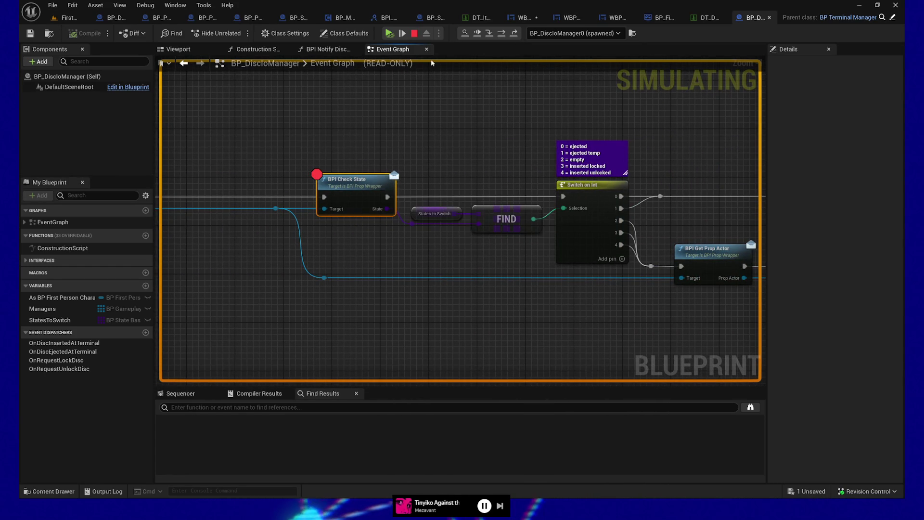
key("alt+Tab")
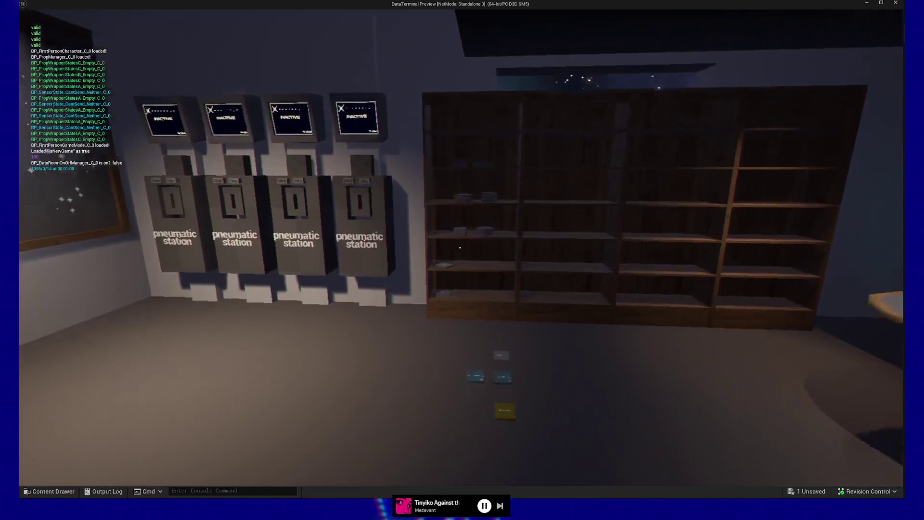
Walk toward the floor items until BPI Check State halts, then view its Target value
key("w")
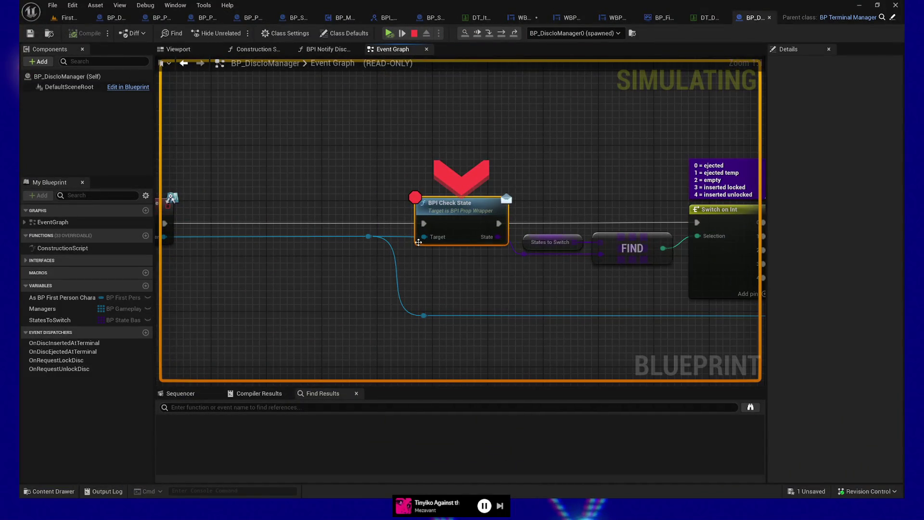
mouse_move(425, 236)
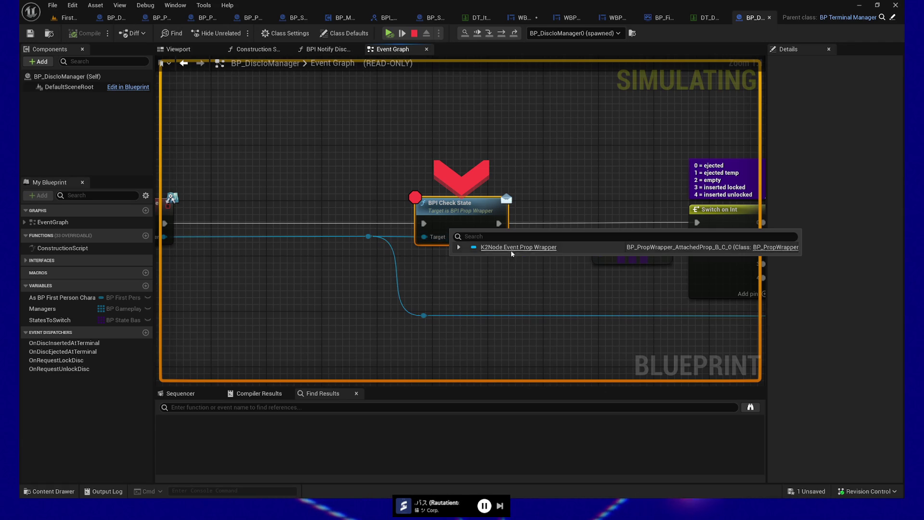
Expand the Prop Wrapper watch entry, step over, resume twice, and step onto Switch on Int
left_click(458, 247)
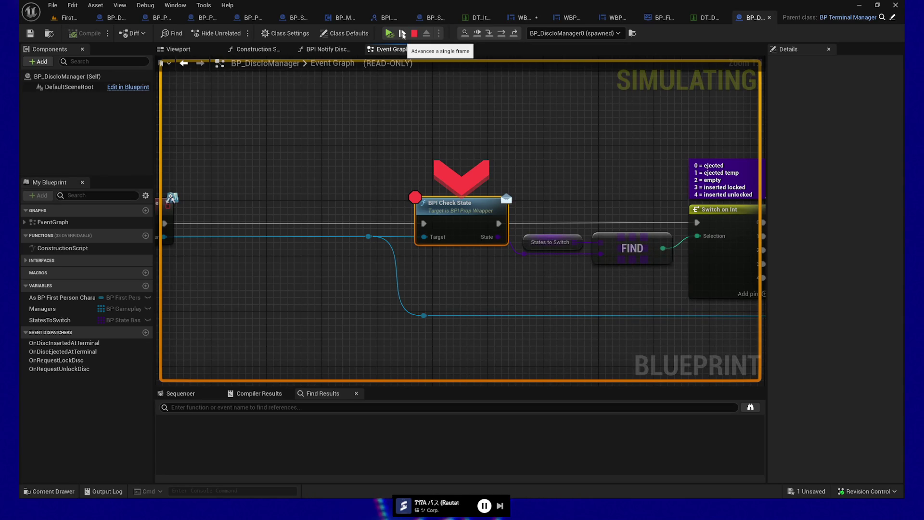
left_click(501, 34)
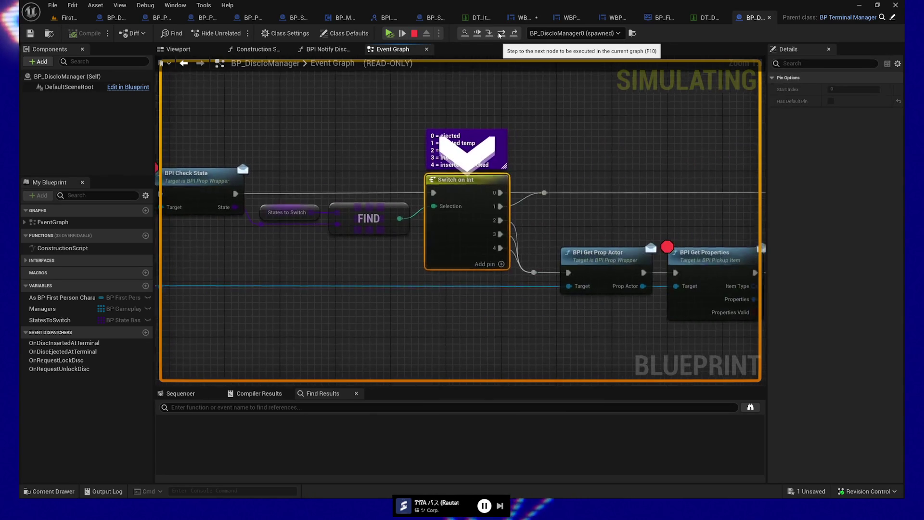
mouse_move(432, 205)
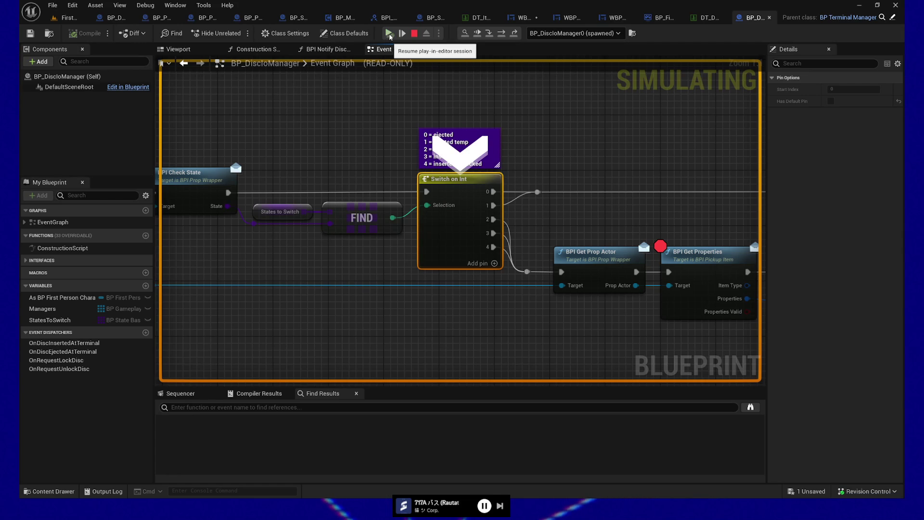
left_click(389, 33)
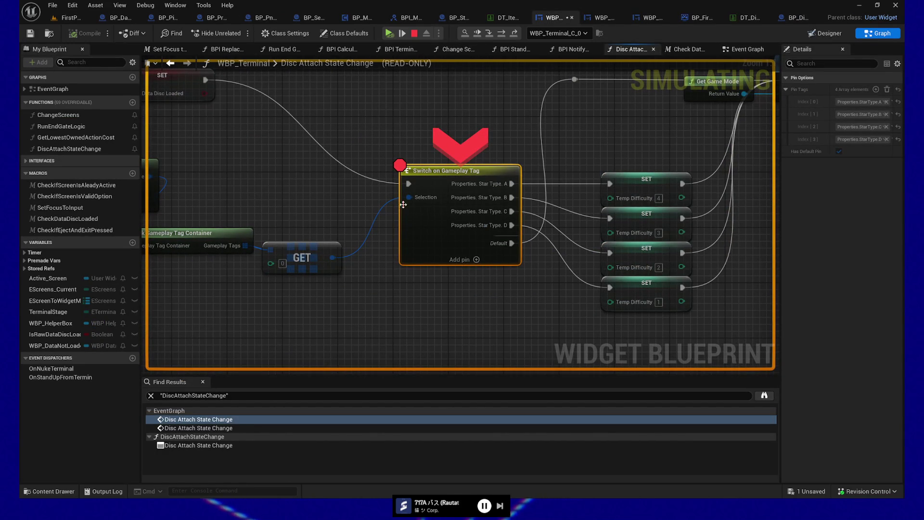
left_click(389, 31)
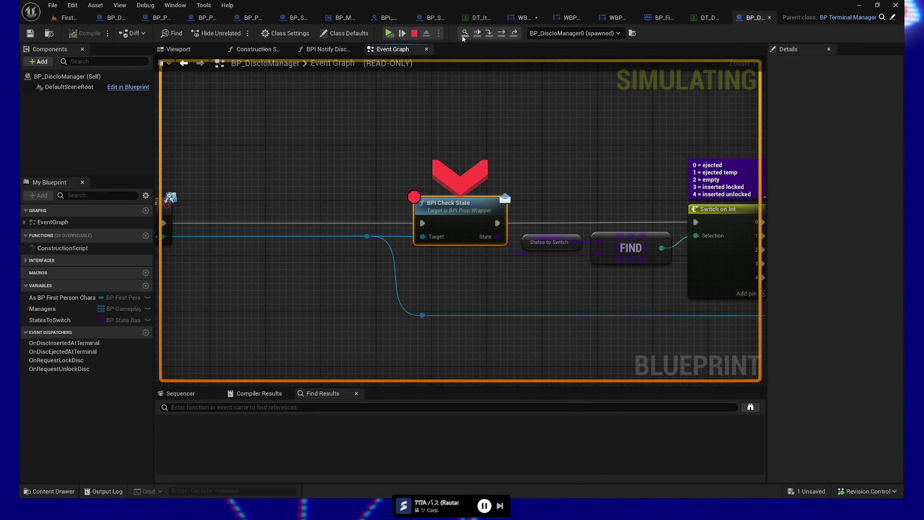
left_click(489, 32)
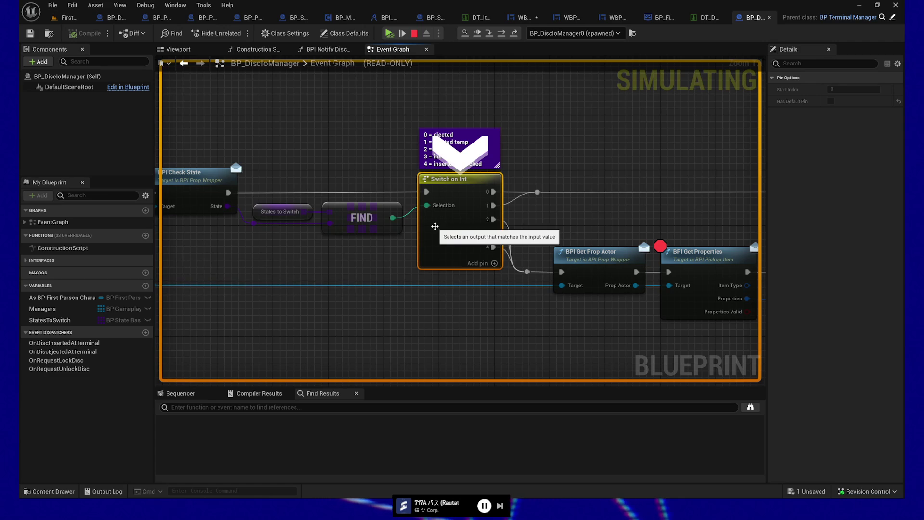
Step into BPI Get Prop Actor and inspect the Prop Wrapper's Stored Item Type and Stored Properties
key("F11")
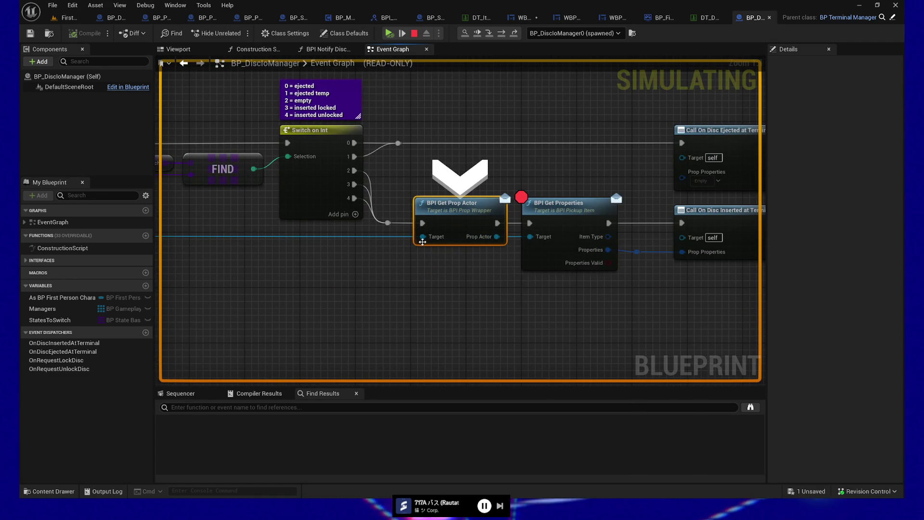
mouse_move(439, 236)
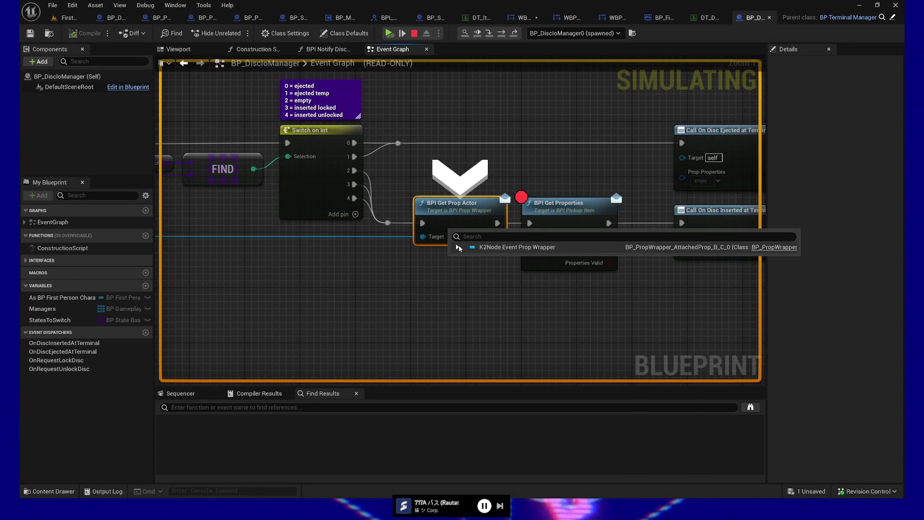
left_click(458, 248)
left_click(464, 259)
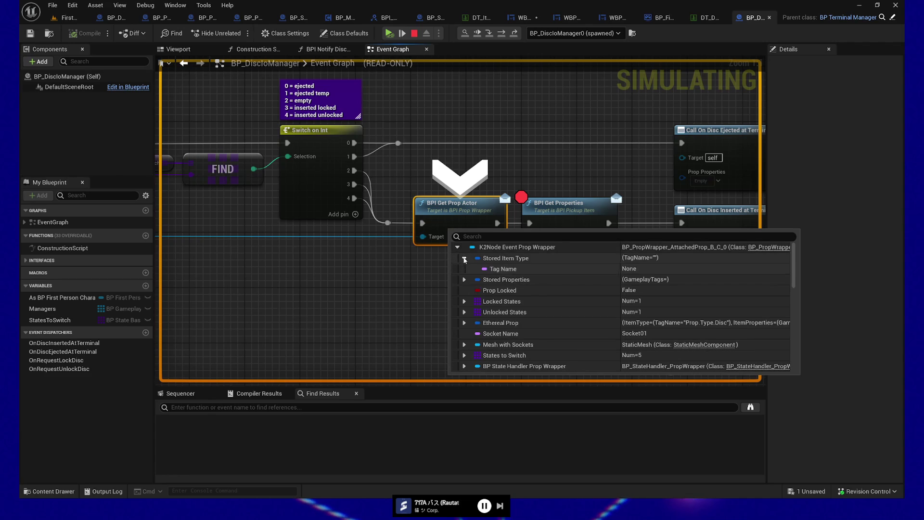
left_click(464, 259)
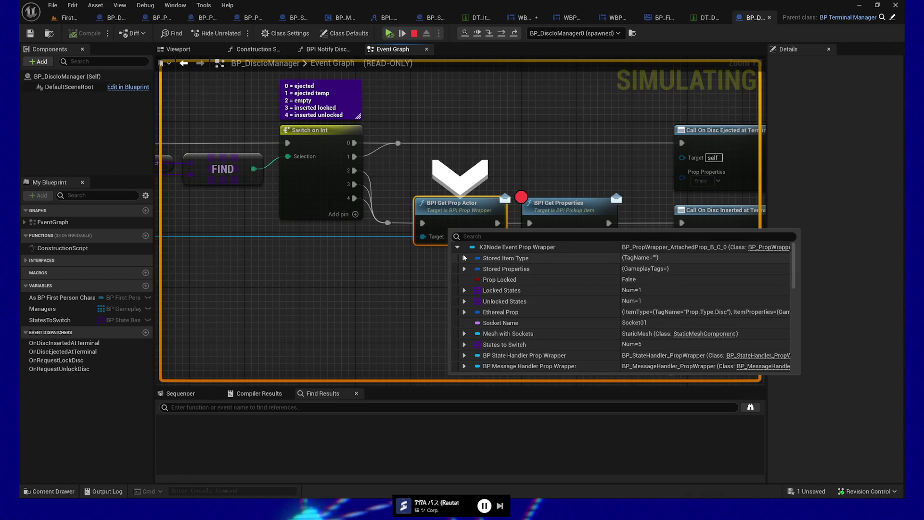
left_click(464, 269)
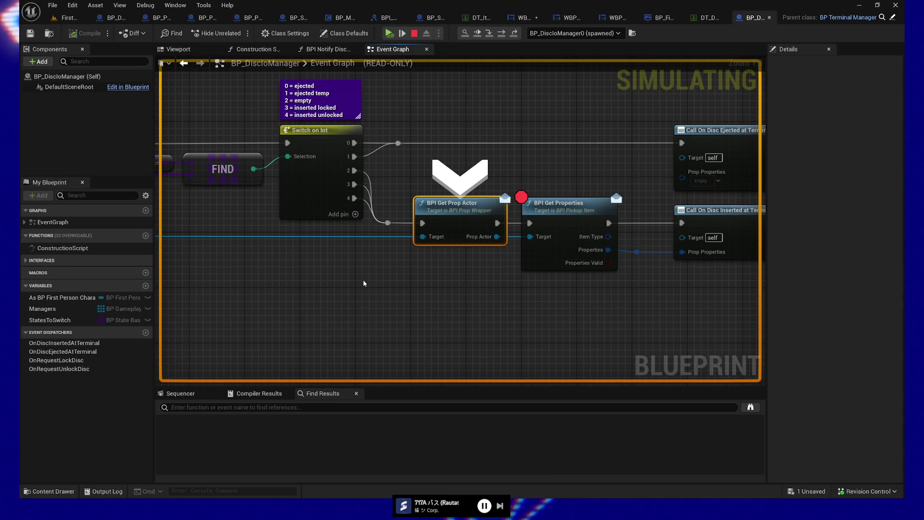
Step to BPI Get Properties and inspect the Prop Actor's Stored Properties tags
key("F10")
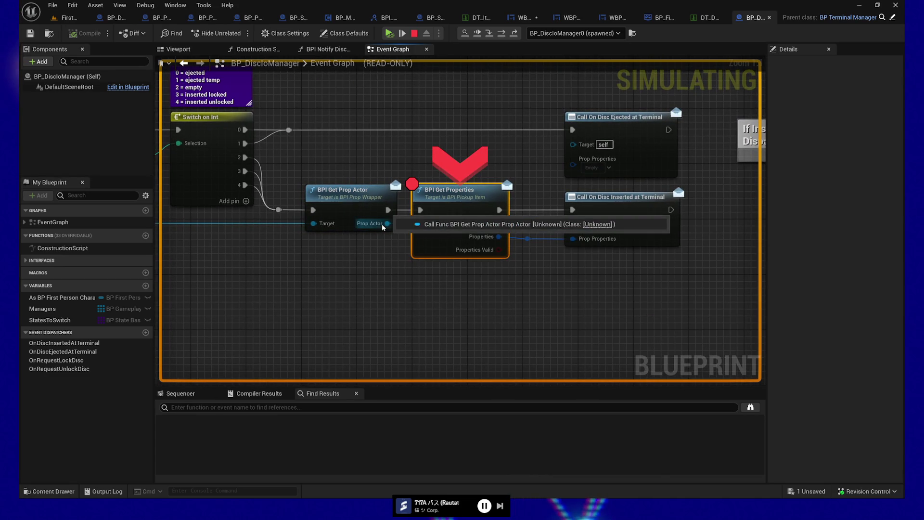
mouse_move(387, 223)
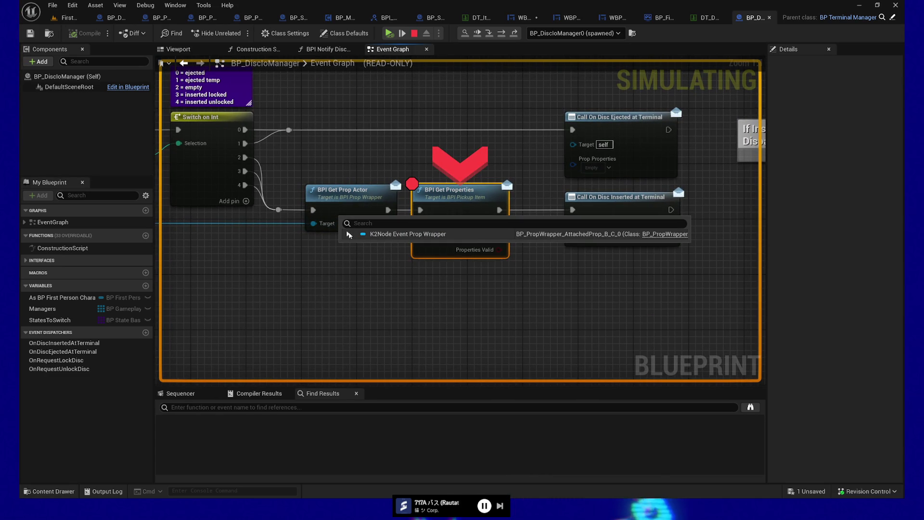
left_click(349, 234)
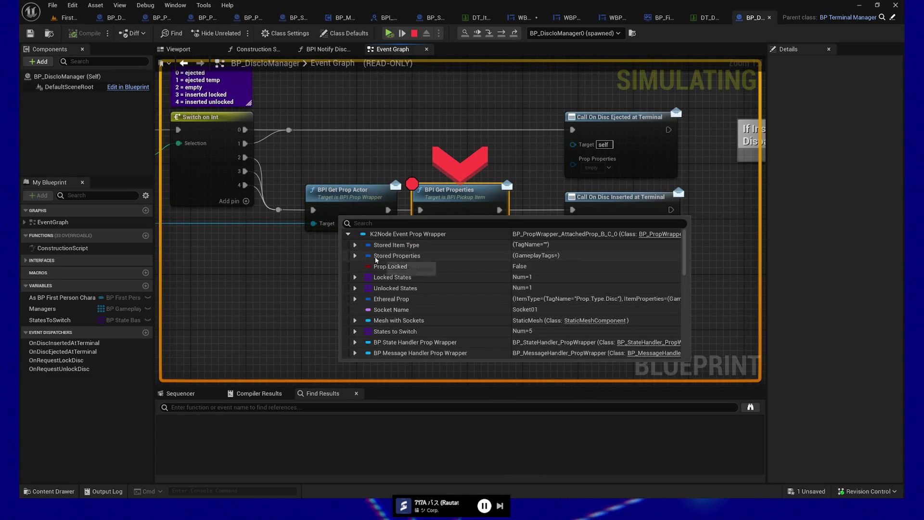
left_click(354, 255)
left_click(356, 257)
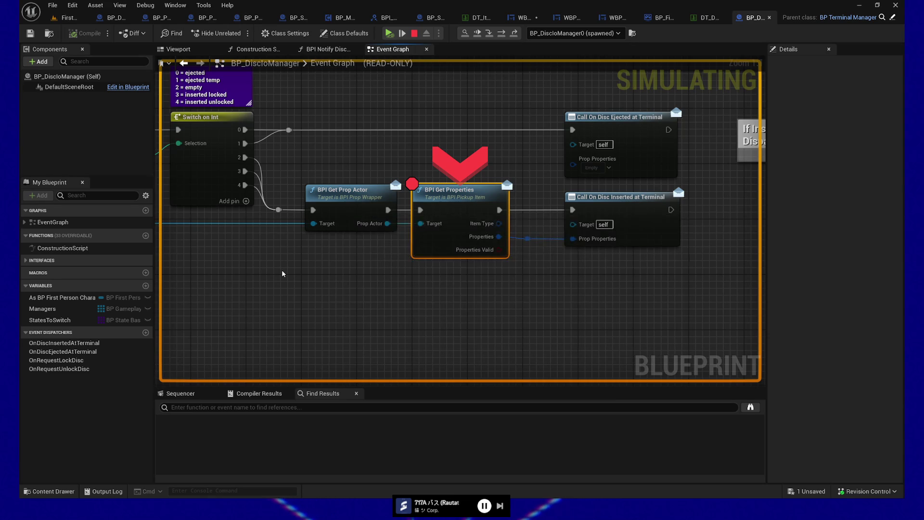
Step to Call On Disc Inserted at Terminal, check its empty Properties tags, and select BPI Get Prop Actor
key("F10")
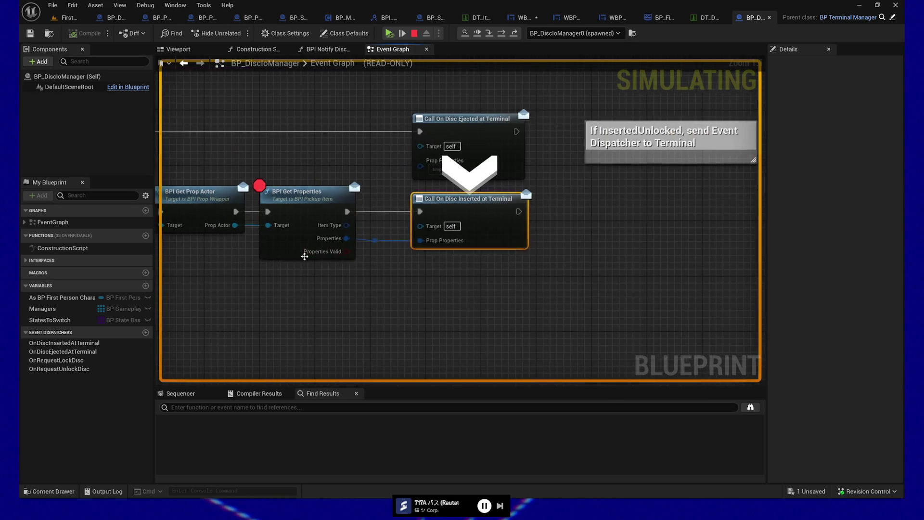
mouse_move(336, 244)
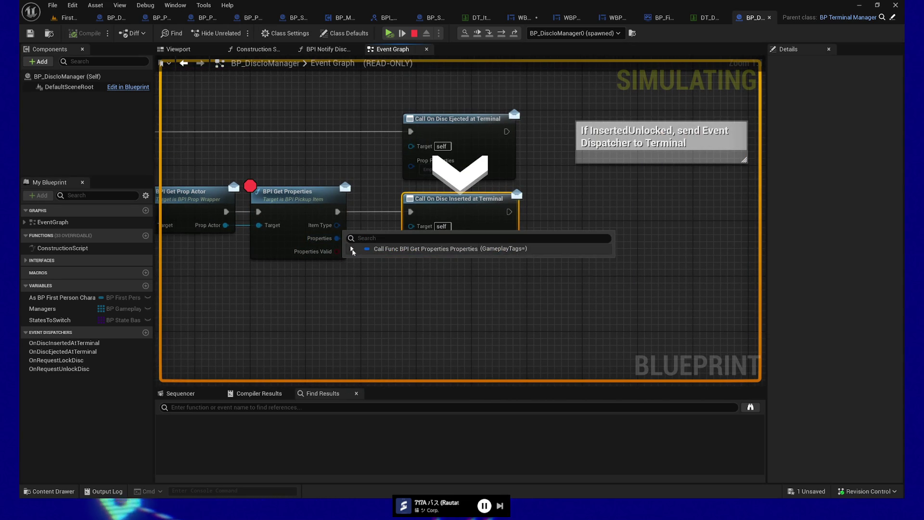
left_click(352, 249)
left_click_drag(278, 274, 506, 277)
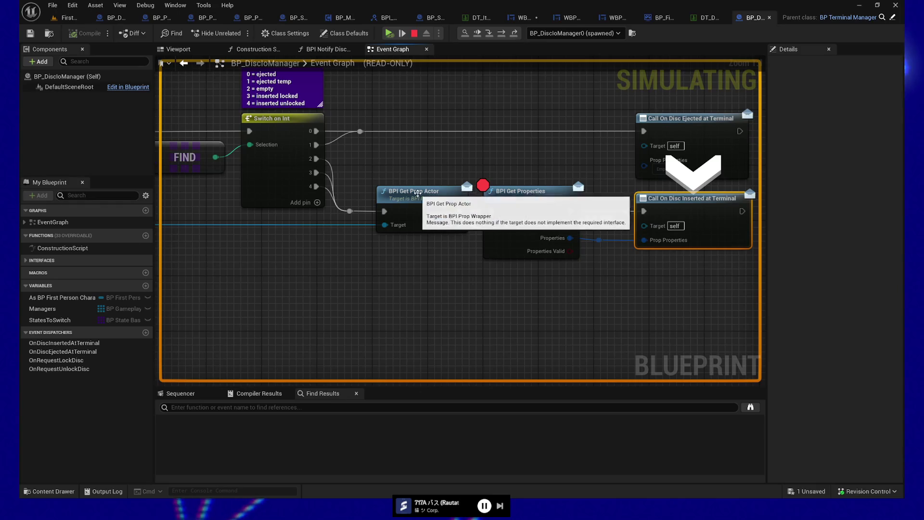
left_click(400, 208)
Find BPI_GetPropActor references by name and open BP_PropWrapper's BPI Get Prop Actor implementation
right_click(405, 206)
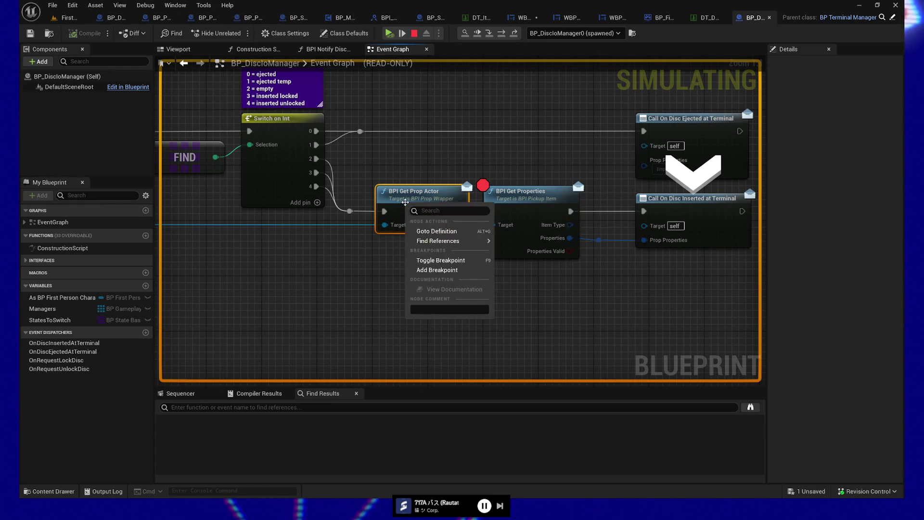
mouse_move(450, 241)
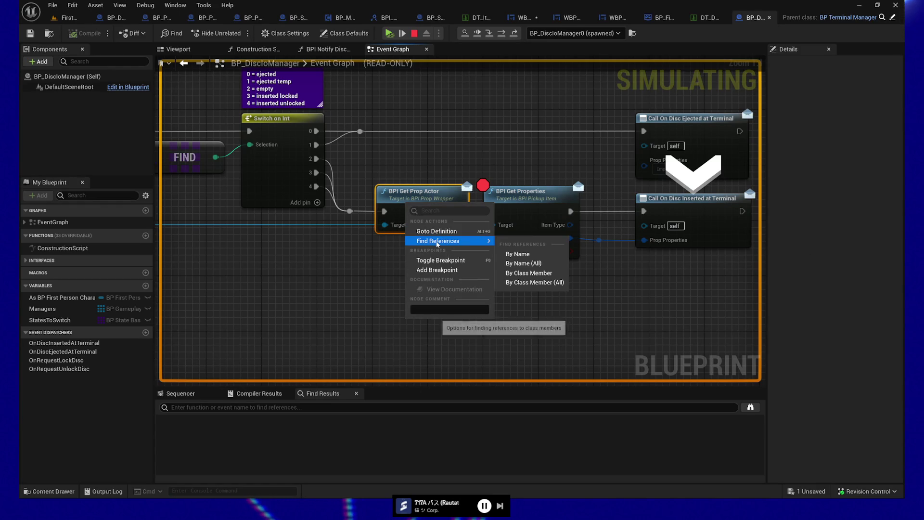
left_click(541, 263)
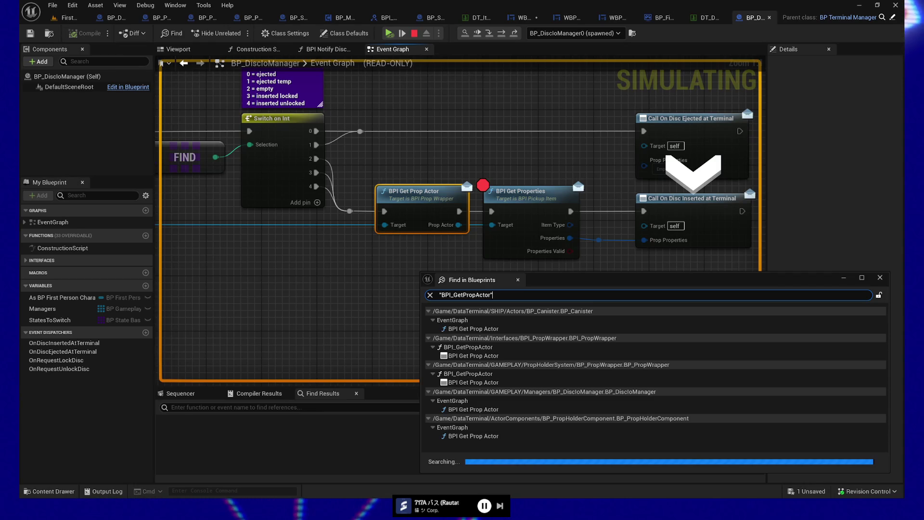
left_click_drag(590, 280, 590, 213)
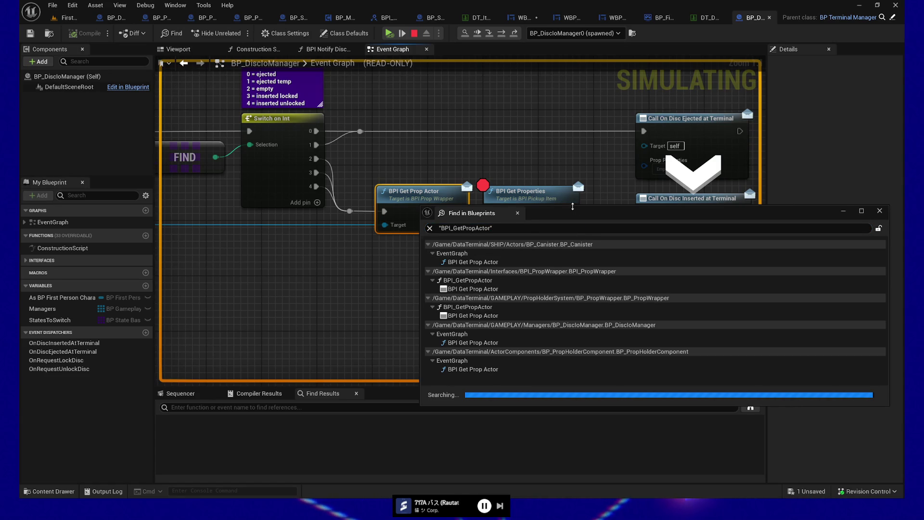
mouse_move(572, 207)
left_mouse_down()
mouse_move(576, 300)
mouse_move(575, 273)
mouse_move(565, 273)
left_mouse_up()
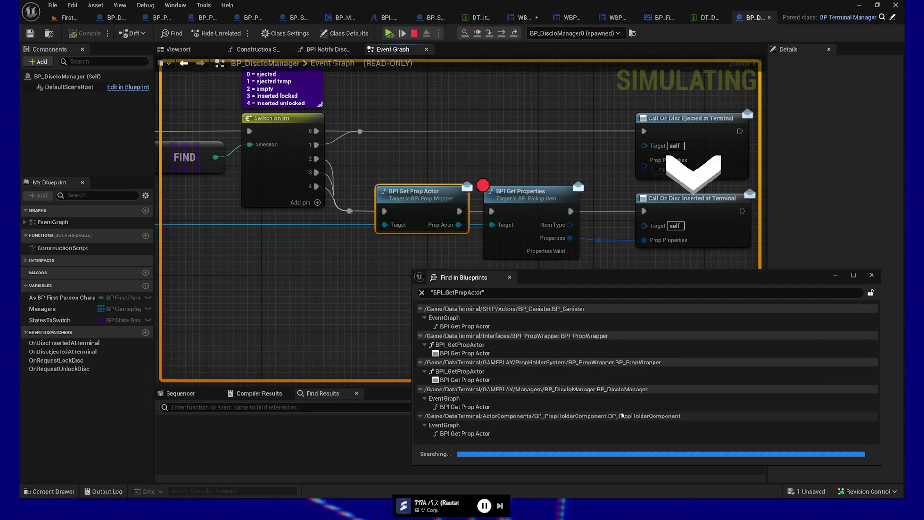
left_click(419, 337)
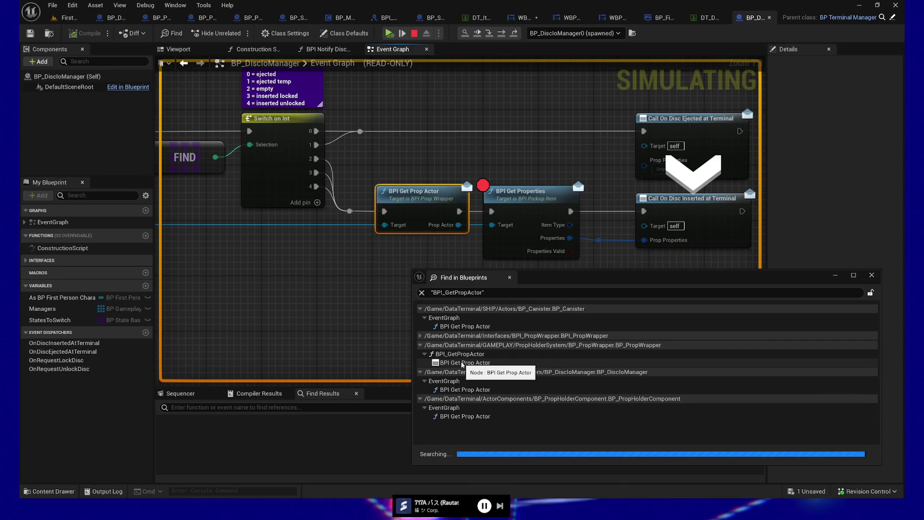
double_click(480, 366)
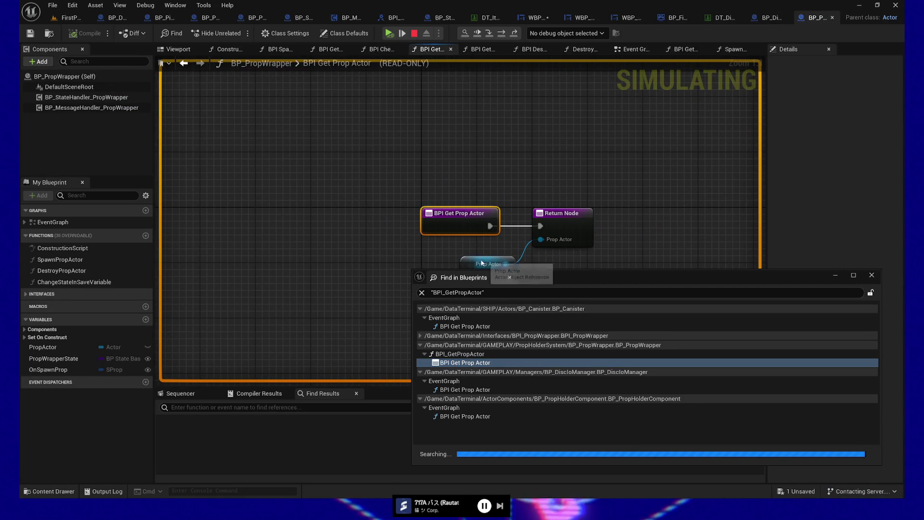
Select the Prop Actor variable, close the reference search results, and stop the simulation
left_click(487, 263)
mouse_move(606, 280)
left_mouse_down()
mouse_move(597, 329)
mouse_move(593, 273)
mouse_move(603, 304)
mouse_move(596, 314)
left_mouse_up()
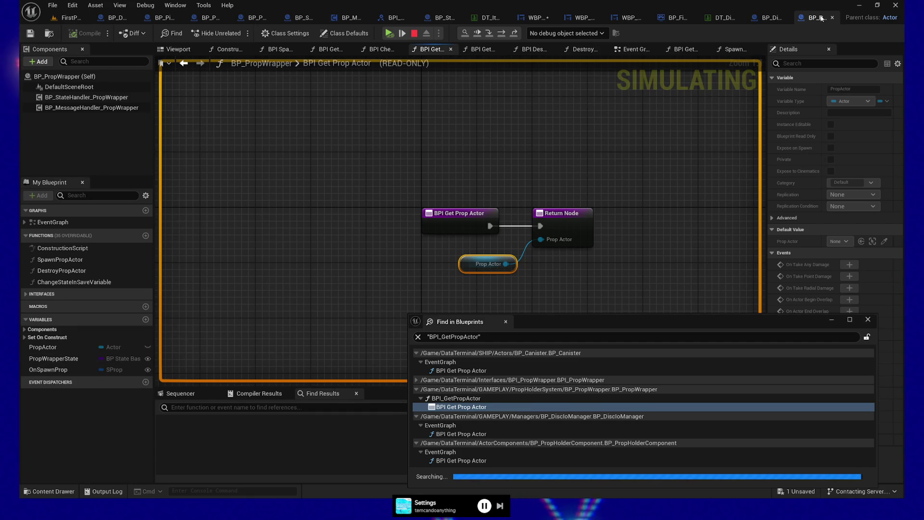
left_click(869, 320)
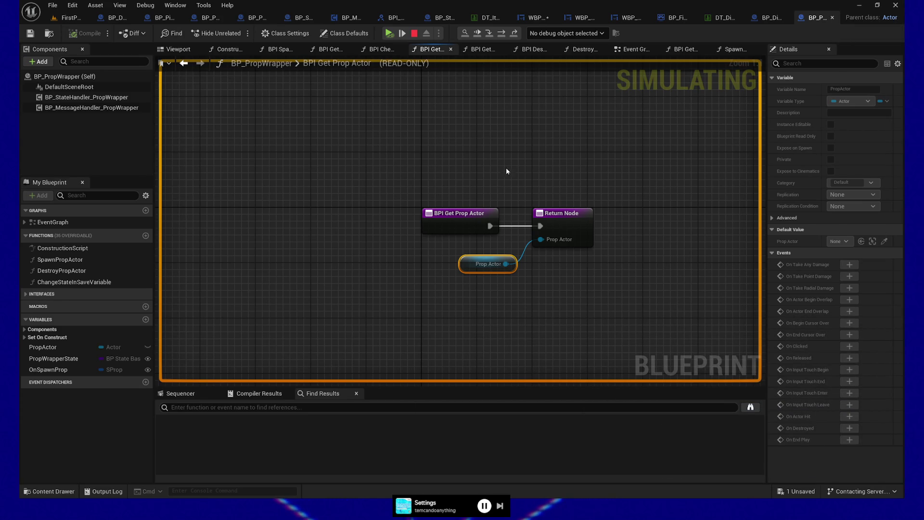
left_click(416, 34)
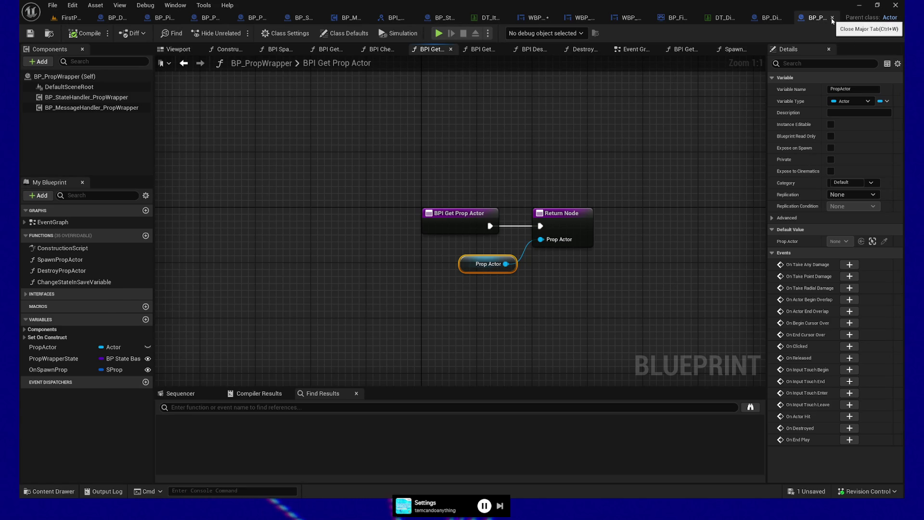
Close BP_PropWrapper and pan BP_DiscloManager's Event Graph to the Switch on Int logic
left_click(832, 18)
left_click_drag(374, 319, 373, 354)
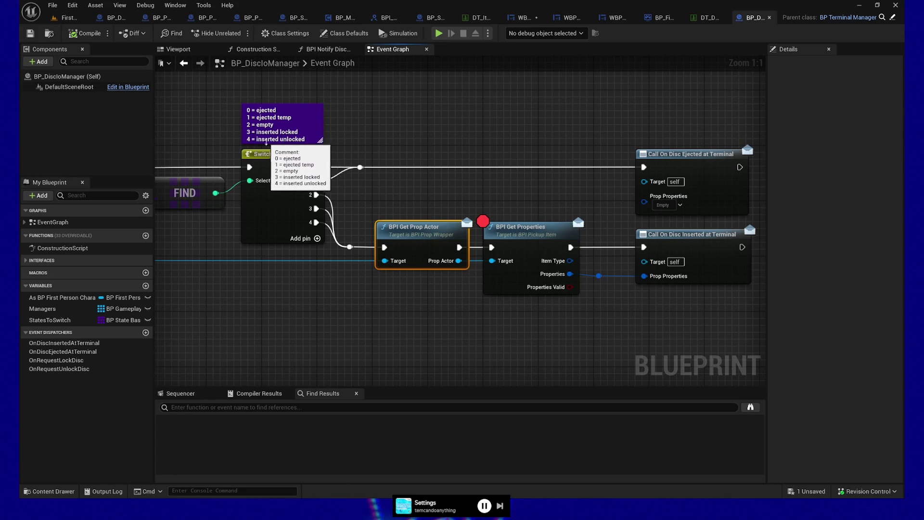
left_click_drag(352, 320, 400, 315)
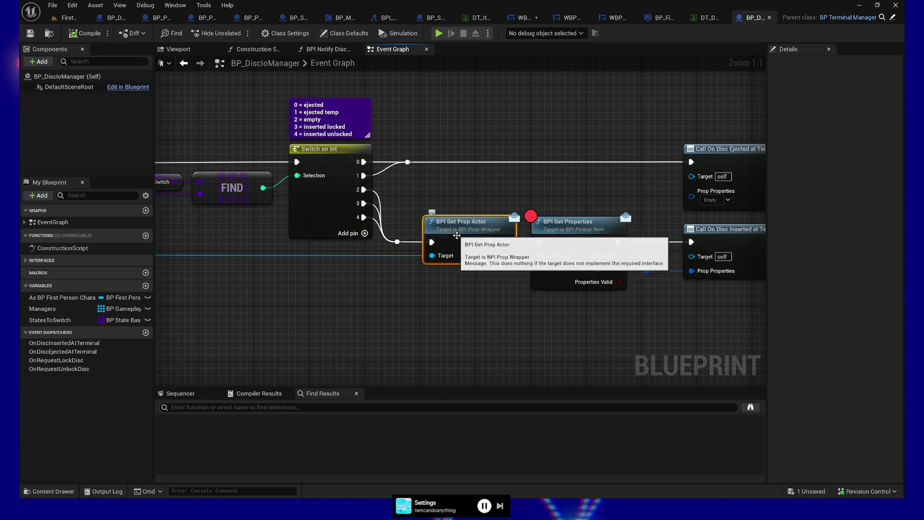
mouse_move(447, 304)
left_mouse_down()
mouse_move(429, 292)
mouse_move(389, 295)
left_mouse_up()
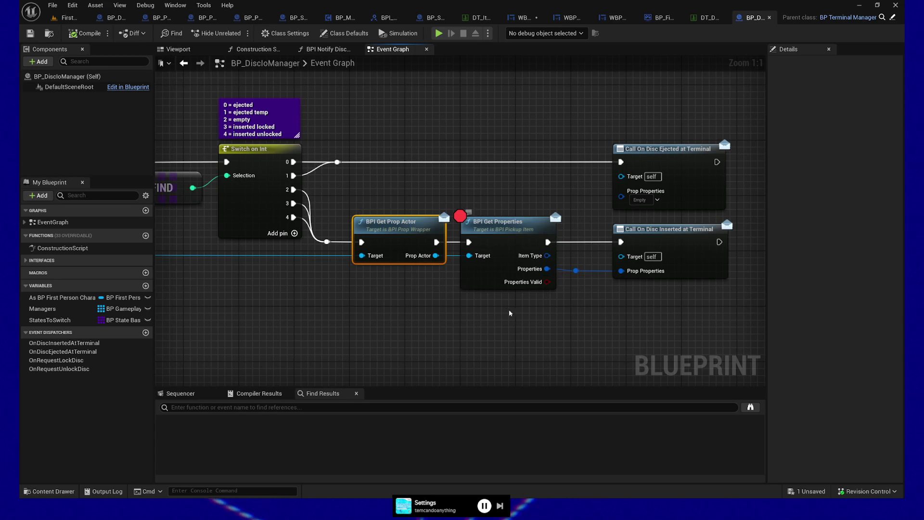
Select BPI Get Prop Actor alone, dropping BPI Get Properties from the selection
left_click_drag(403, 197, 511, 322)
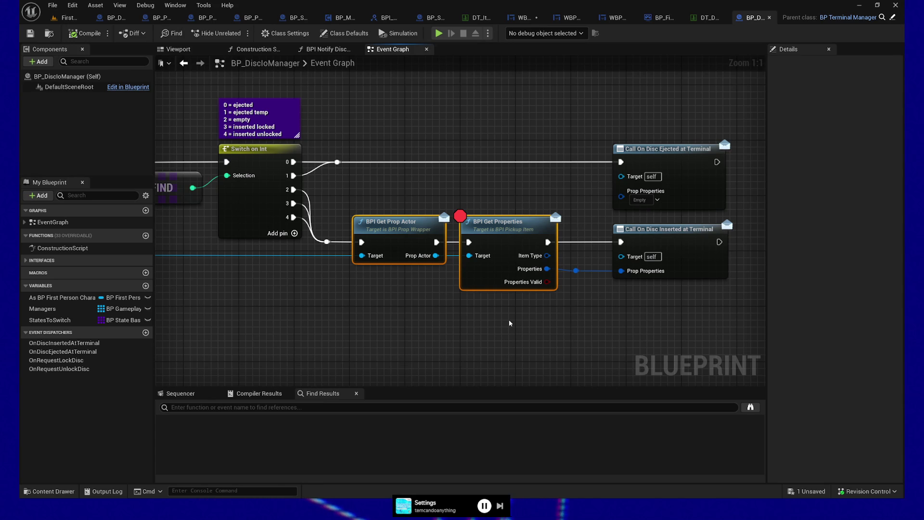
left_click_drag(394, 320, 451, 316)
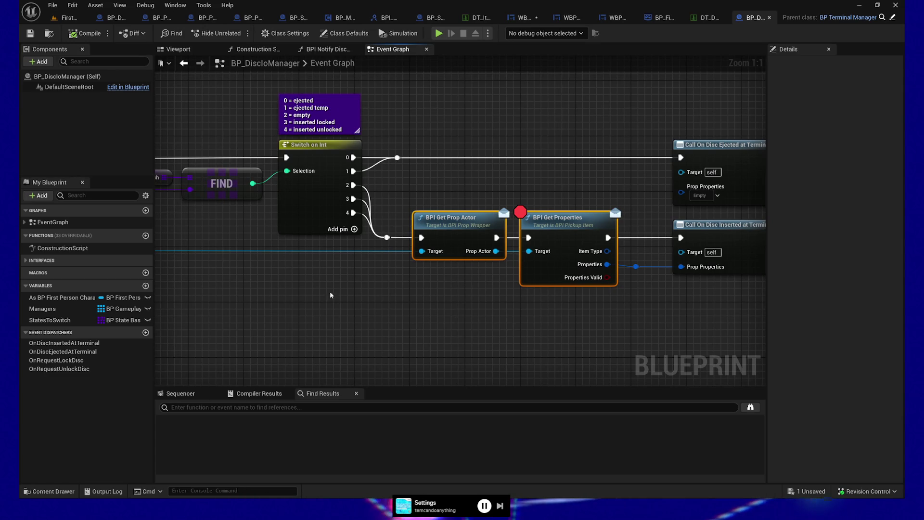
left_click_drag(331, 291, 389, 313)
left_click(606, 250, "ctrl")
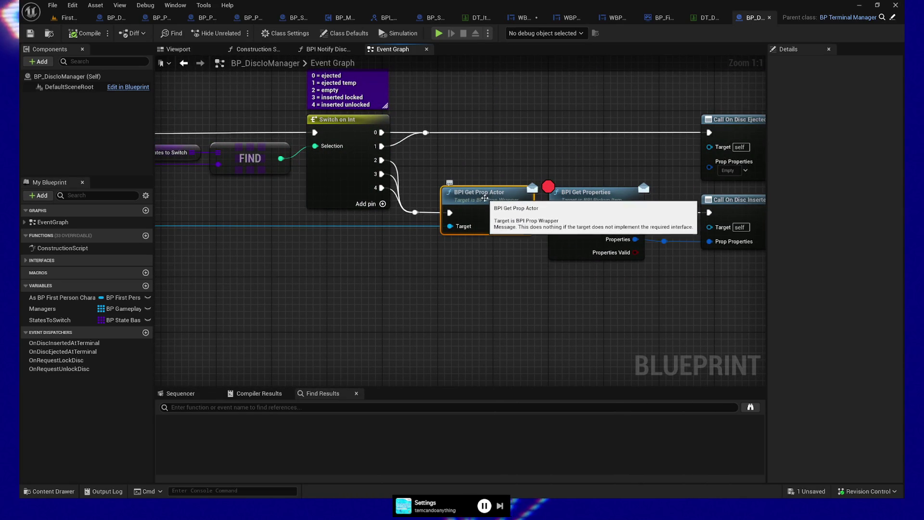
left_click_drag(441, 310, 354, 308)
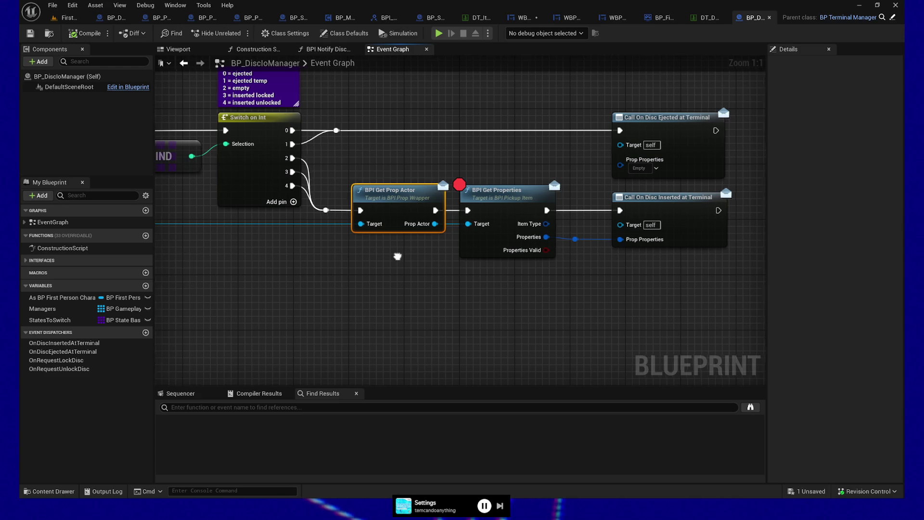
left_click_drag(396, 259, 425, 259)
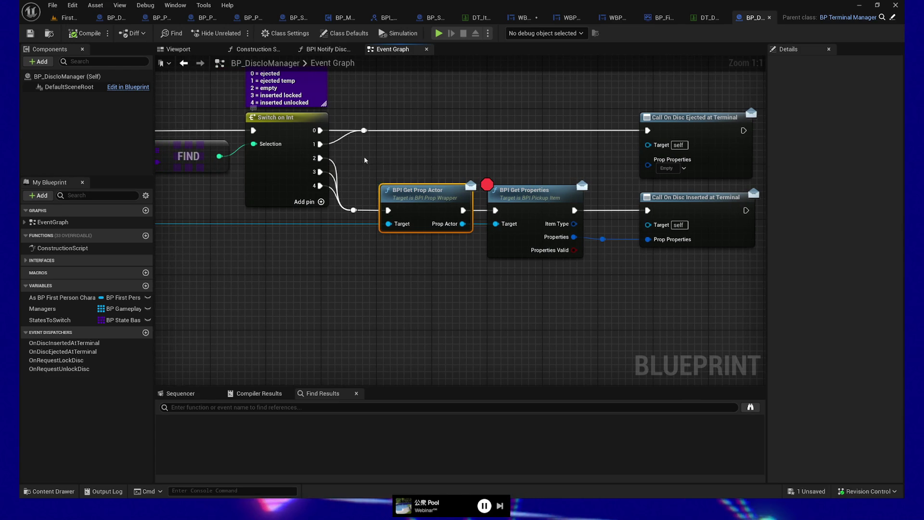
left_click_drag(365, 160, 370, 191)
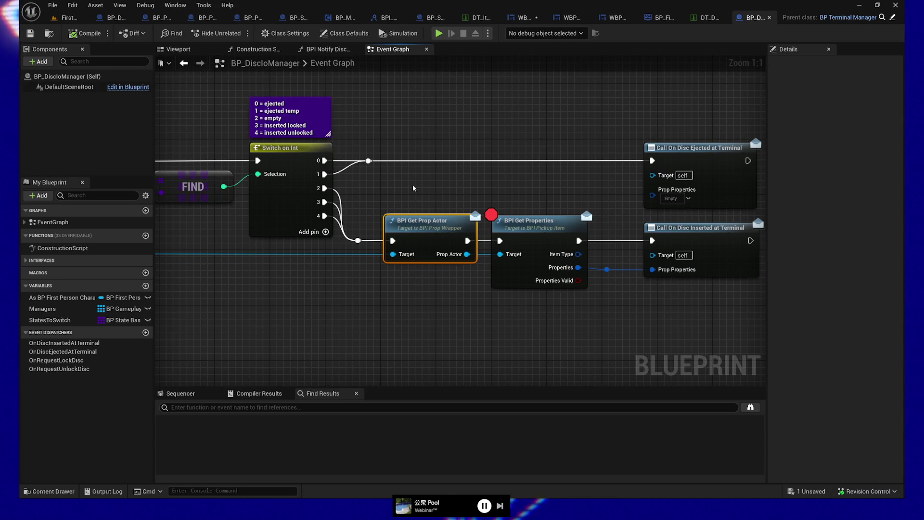
left_click_drag(416, 203, 433, 307)
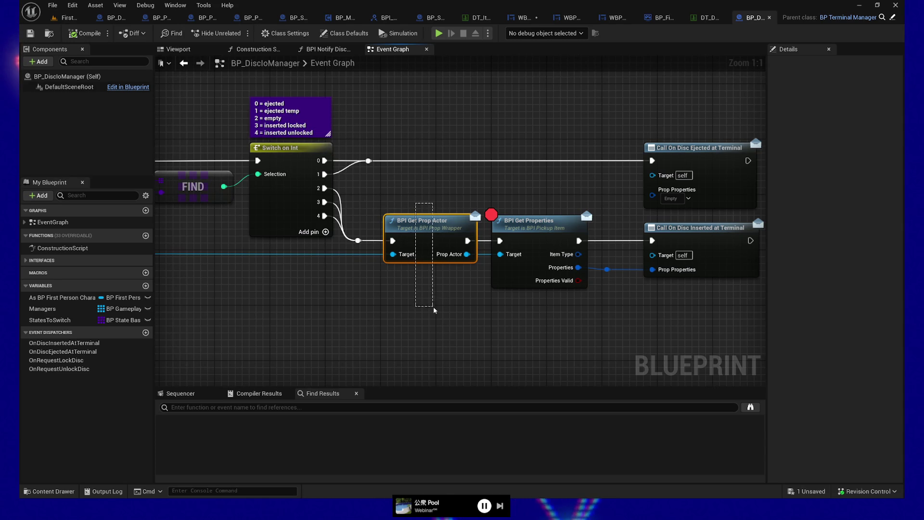
Undo an accidental node move, then disconnect Switch on Int's output 2 from BPI Get Prop Actor
left_click_drag(426, 243, 443, 354)
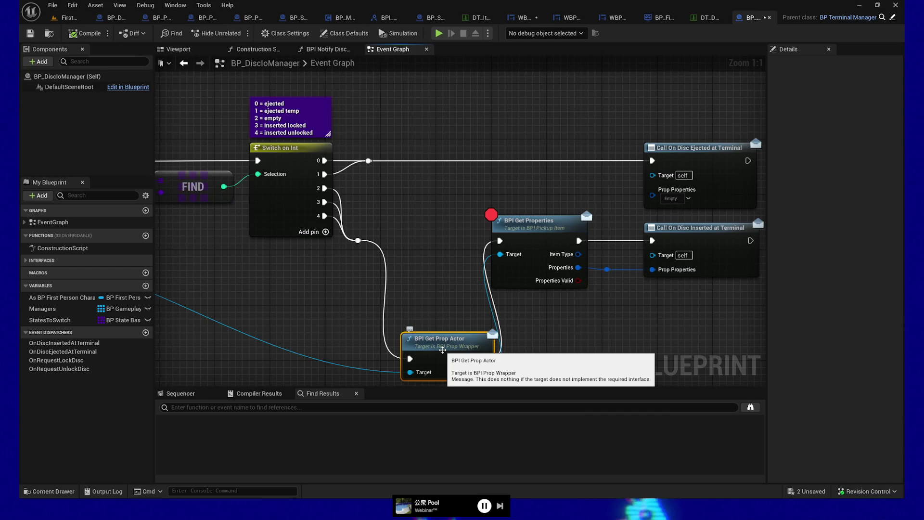
key("ctrl+z")
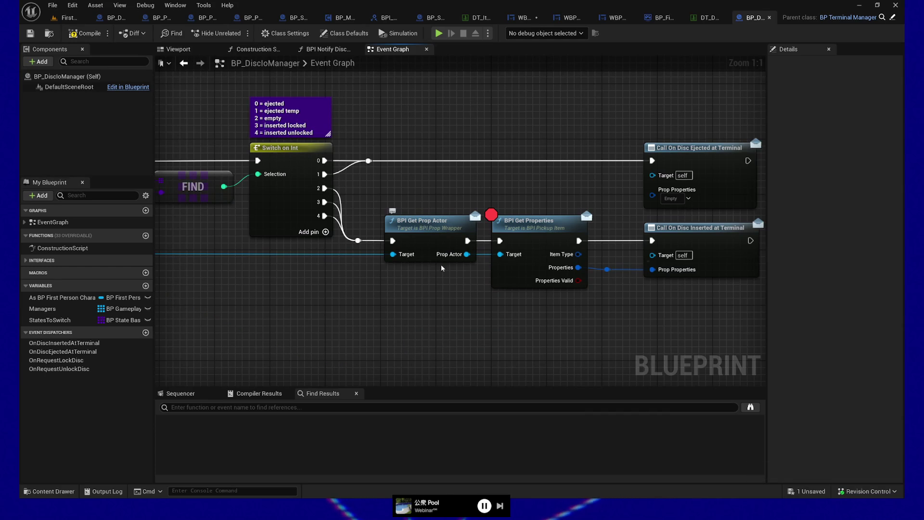
left_click_drag(447, 294, 433, 284)
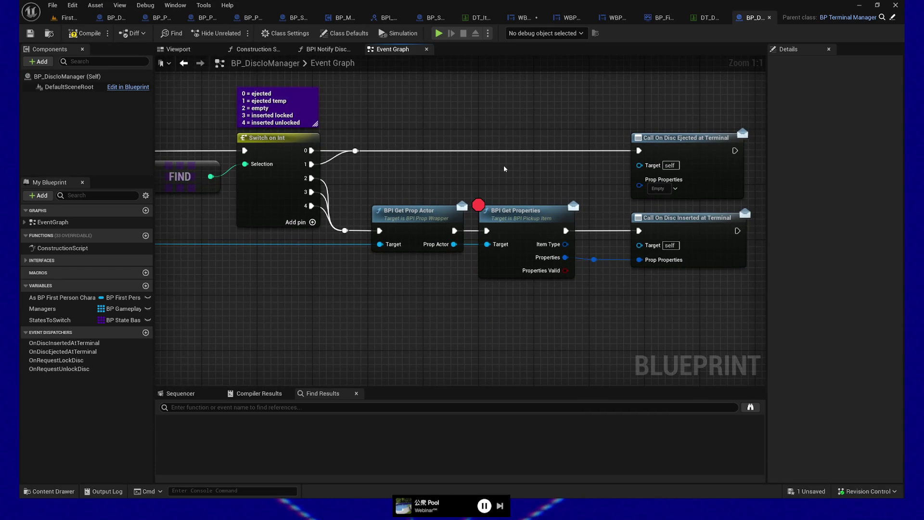
left_click_drag(377, 301, 426, 346)
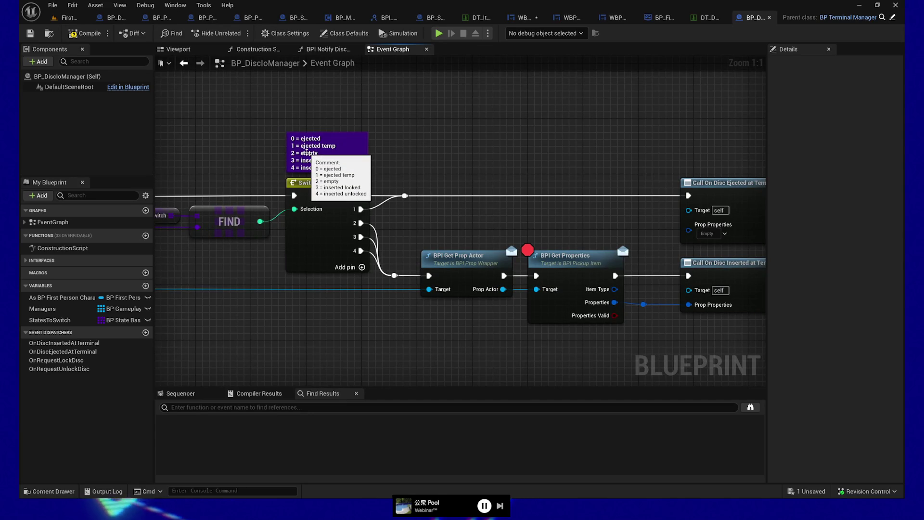
mouse_move(537, 231)
left_mouse_down()
mouse_move(497, 247)
mouse_move(454, 223)
mouse_move(498, 221)
left_mouse_up()
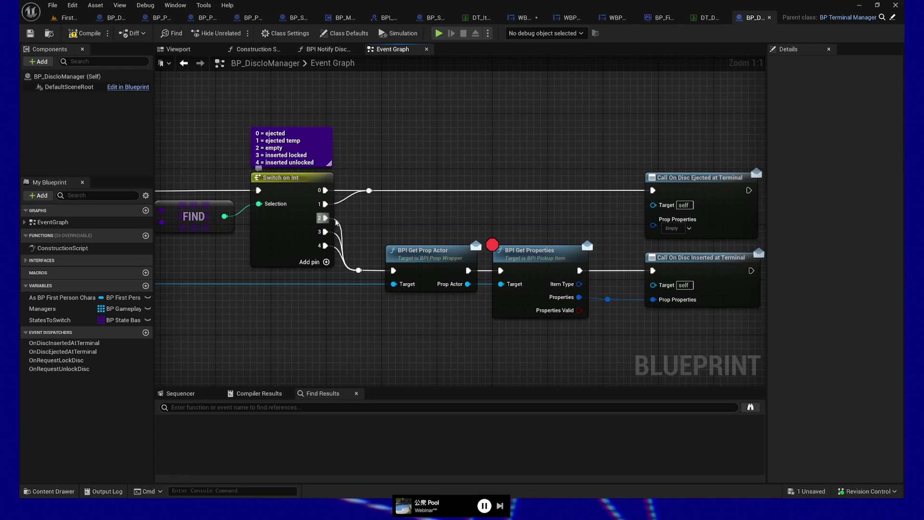
mouse_move(336, 221)
left_mouse_down()
mouse_move(474, 206)
mouse_move(492, 212)
mouse_move(411, 191)
left_mouse_up()
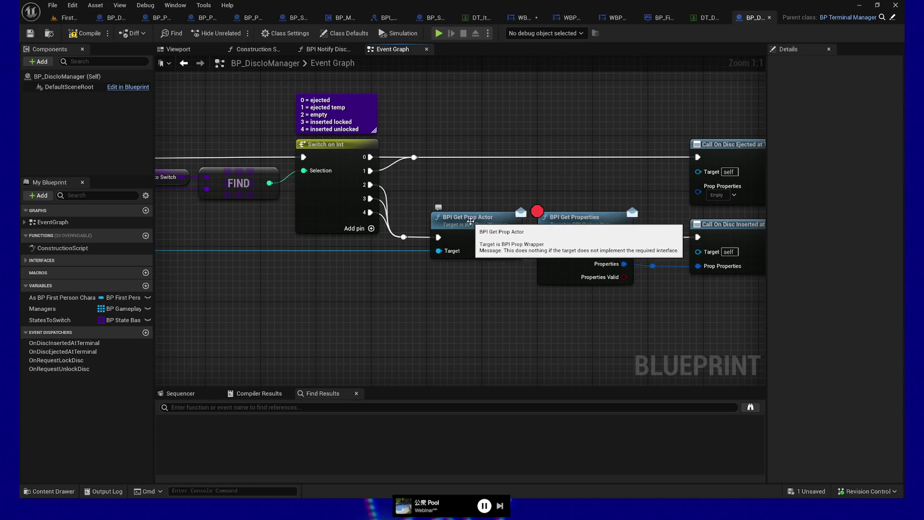
mouse_move(326, 293)
left_mouse_down()
mouse_move(775, 297)
mouse_move(395, 305)
left_mouse_up()
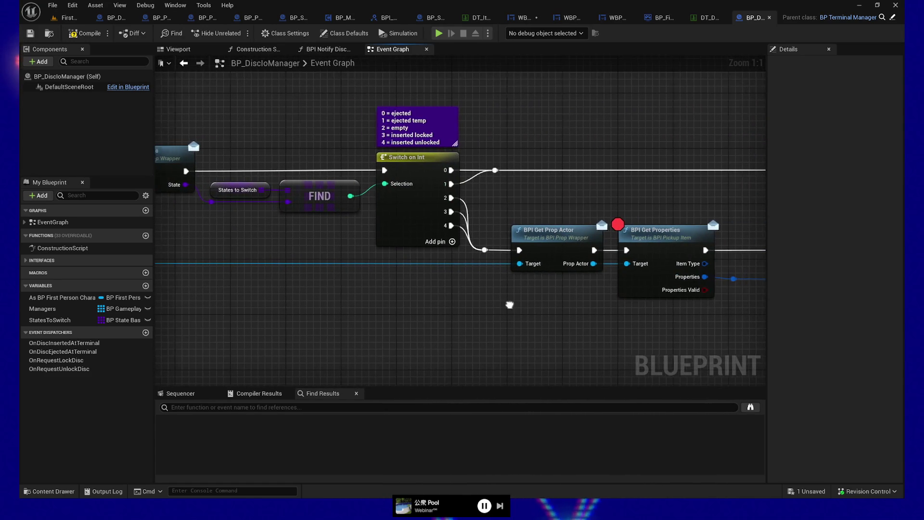
left_click_drag(510, 306, 378, 303)
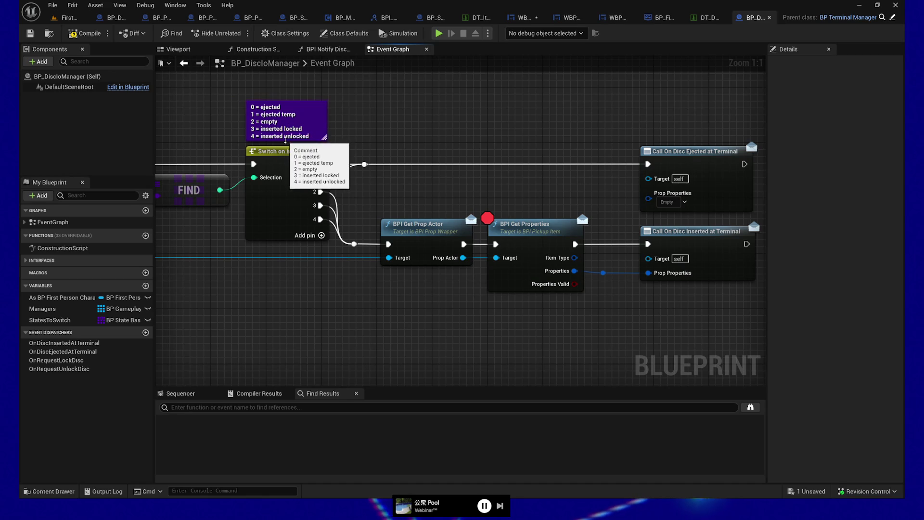
left_click_drag(426, 197, 413, 201)
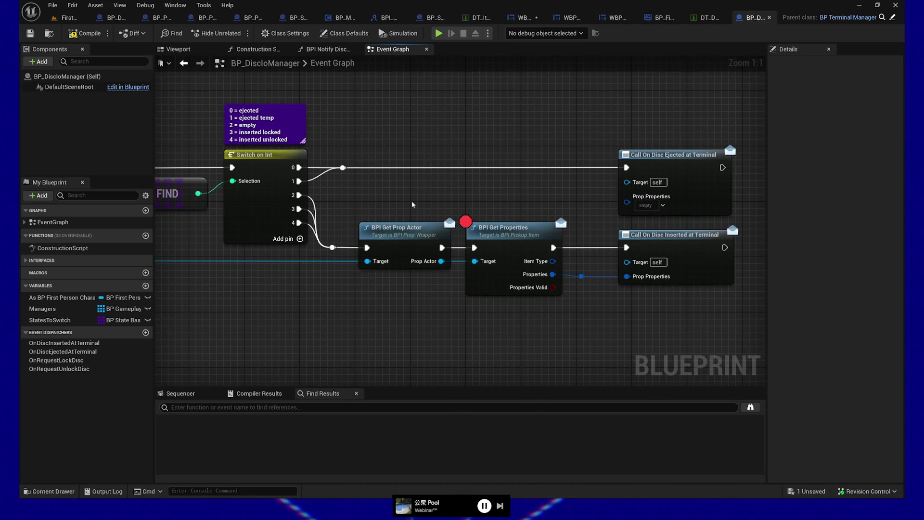
left_click(298, 195, "alt")
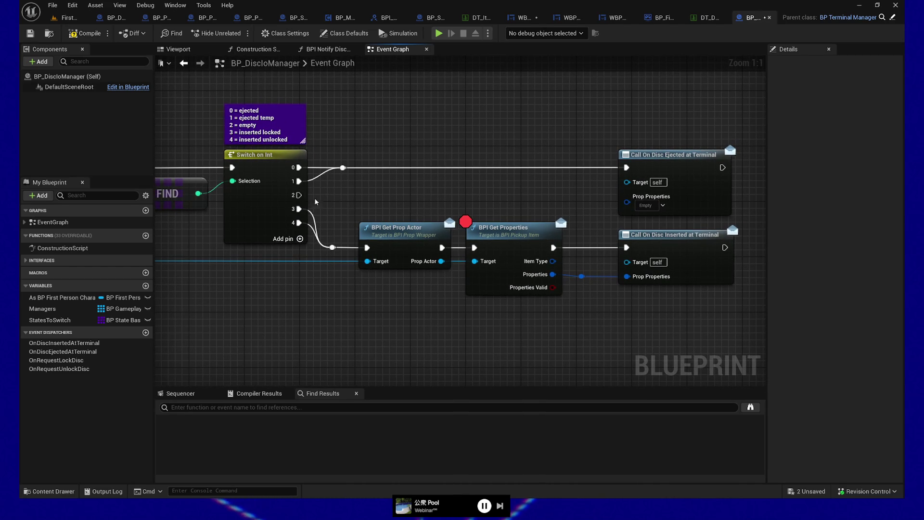
Save BP_DiscloManager and open the BPI Get Prop Actor interface function definition
left_click_drag(384, 192, 423, 184)
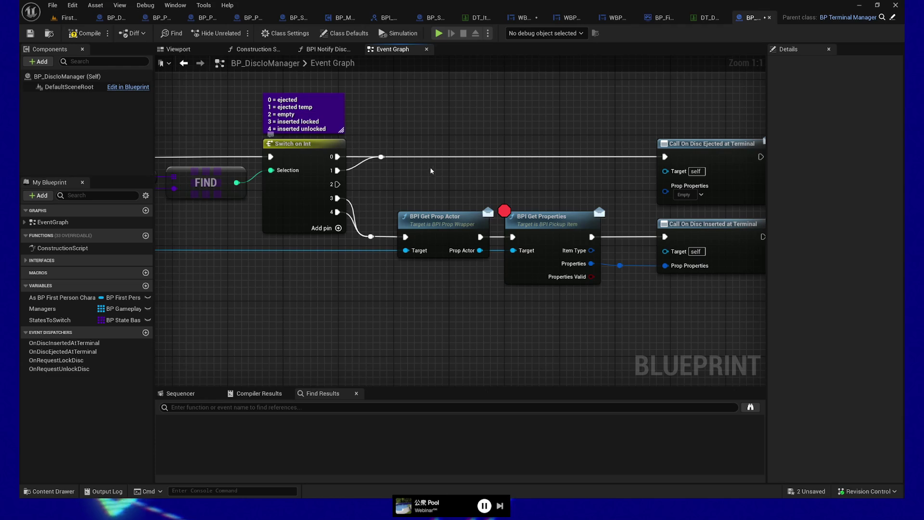
left_click(28, 38)
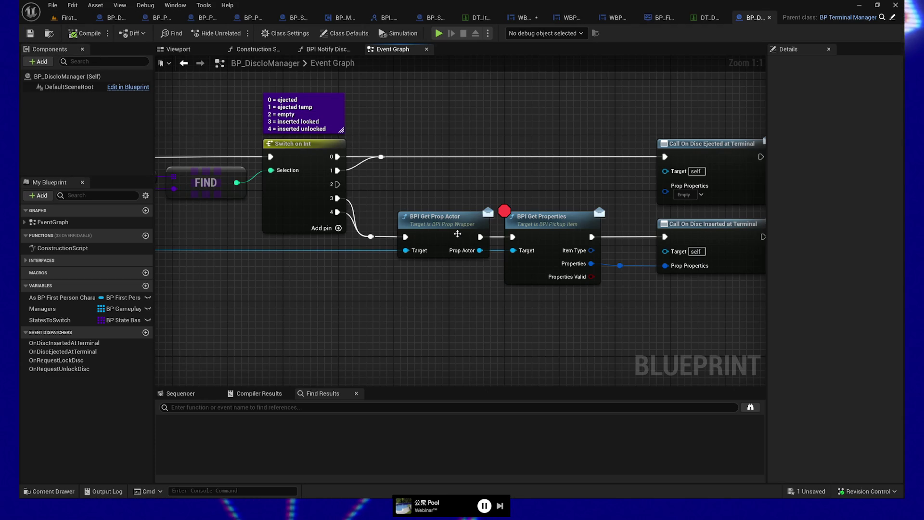
left_click_drag(435, 183, 457, 180)
mouse_move(450, 218)
left_mouse_down()
mouse_move(345, 304)
mouse_move(330, 261)
mouse_move(447, 275)
mouse_move(627, 213)
left_mouse_up()
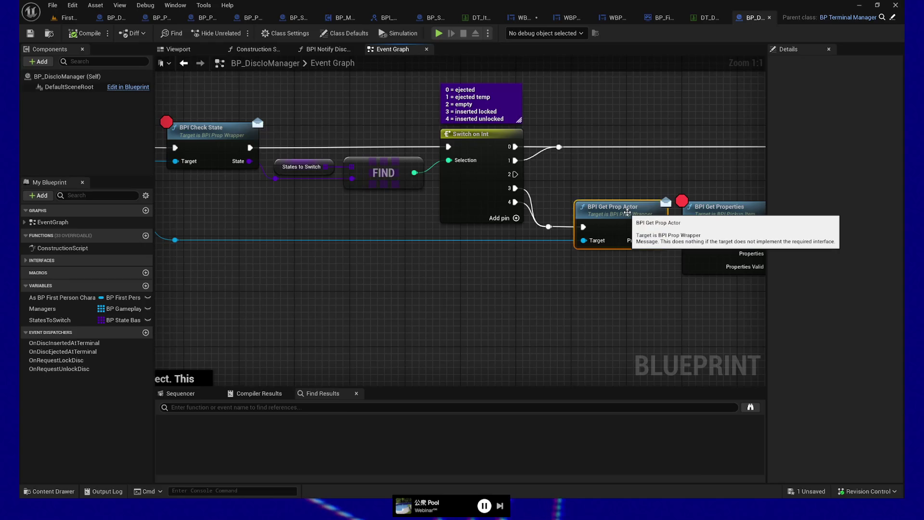
double_click(627, 212)
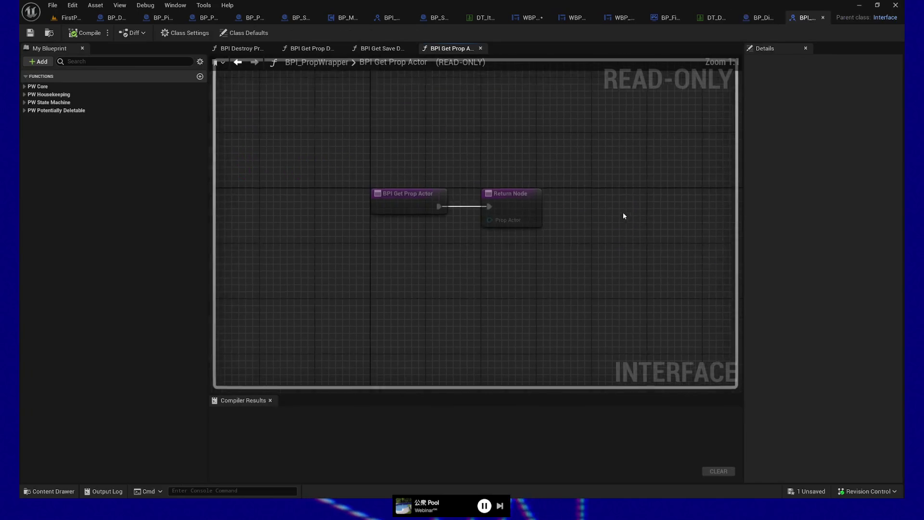
Expand the PW Housekeeping category and open the BPI_CheckIfWrapperUsed function graph
left_click(24, 87)
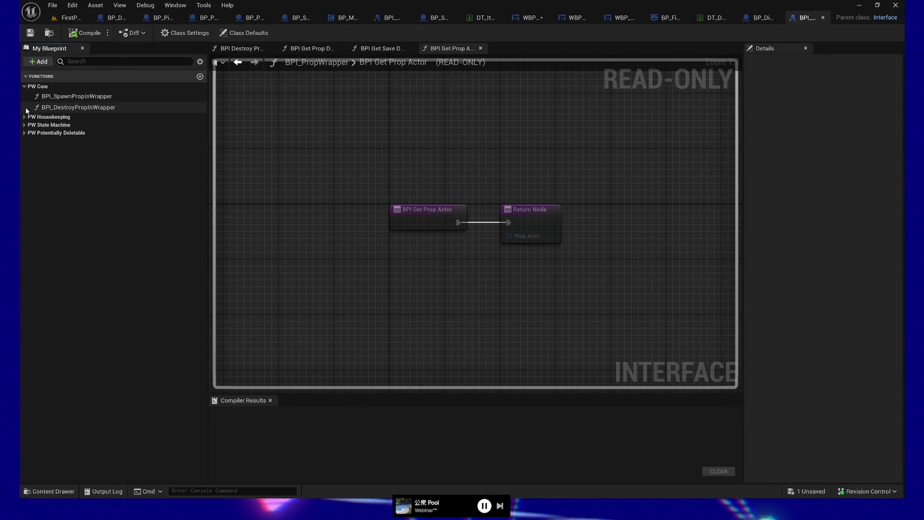
left_click(24, 87)
left_click(25, 95)
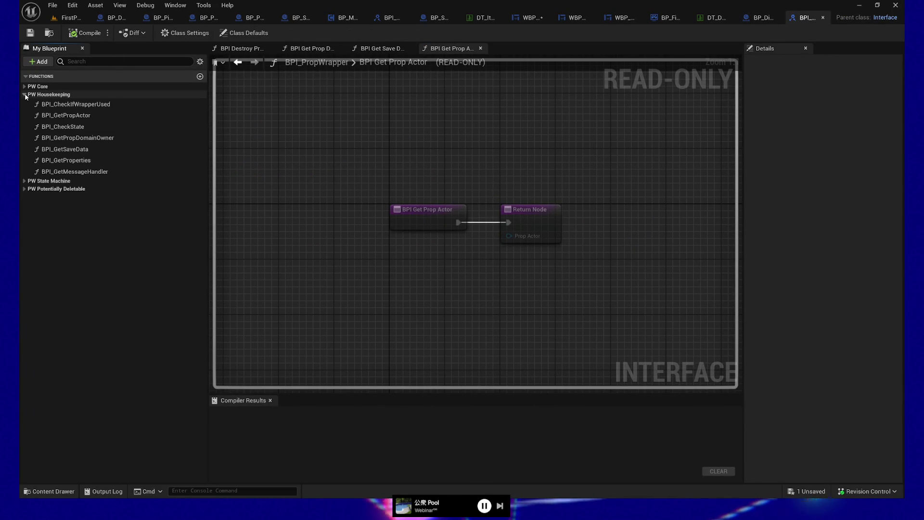
left_click(80, 106)
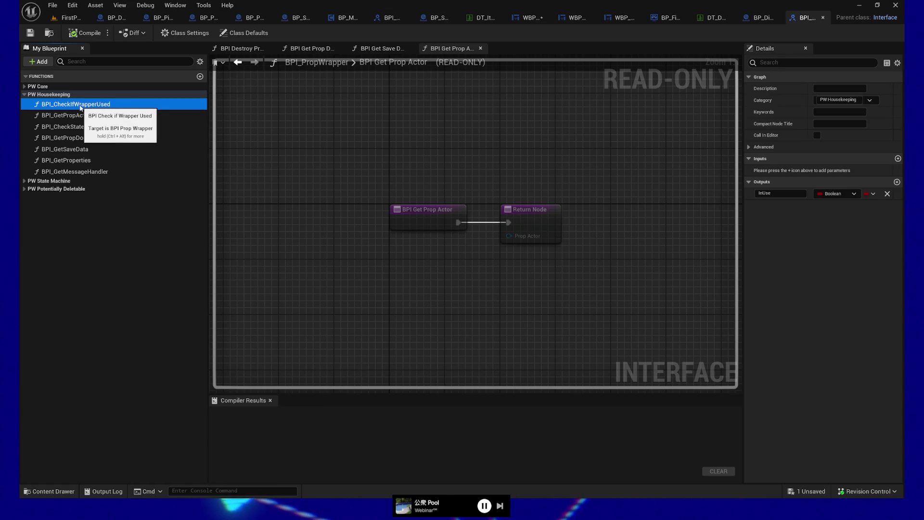
double_click(80, 106)
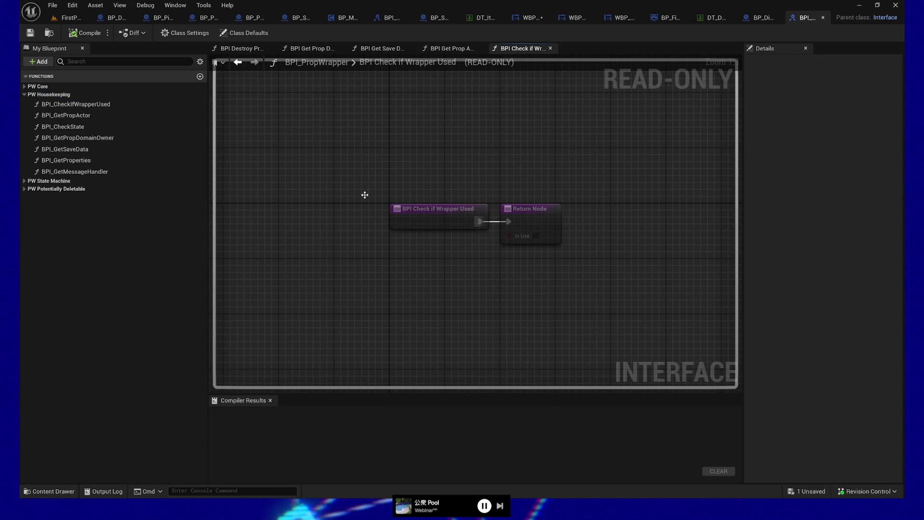
Inspect BPI_GetPropActor and BPI_GetProperties, then bring up WBP_Terminal's Disc Attach State Change graph
double_click(86, 115)
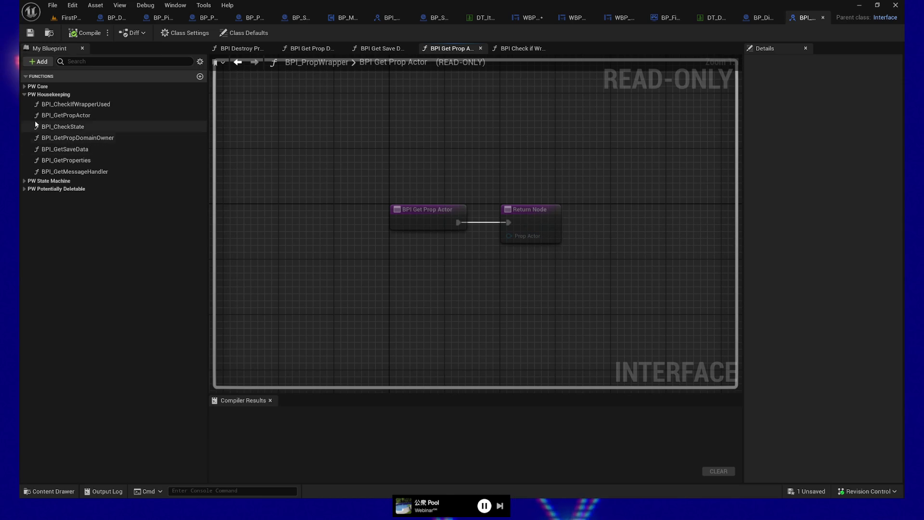
double_click(76, 160)
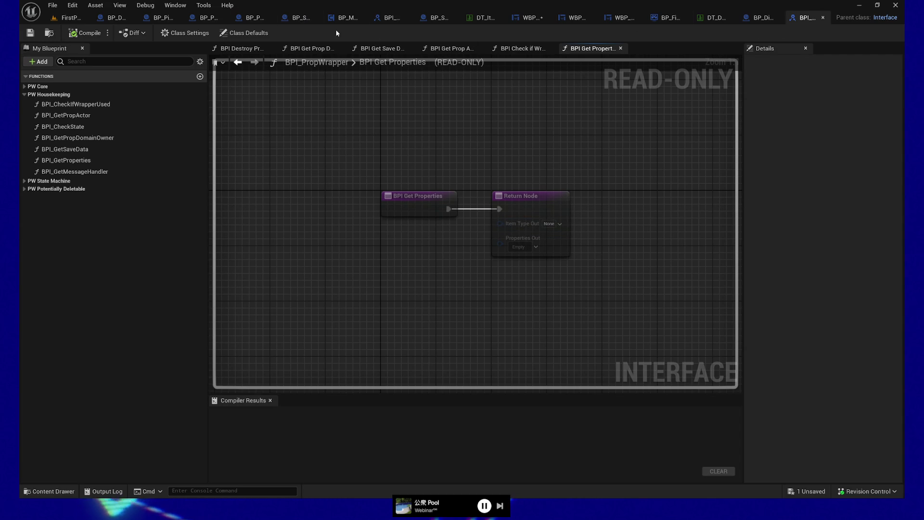
left_click(530, 17)
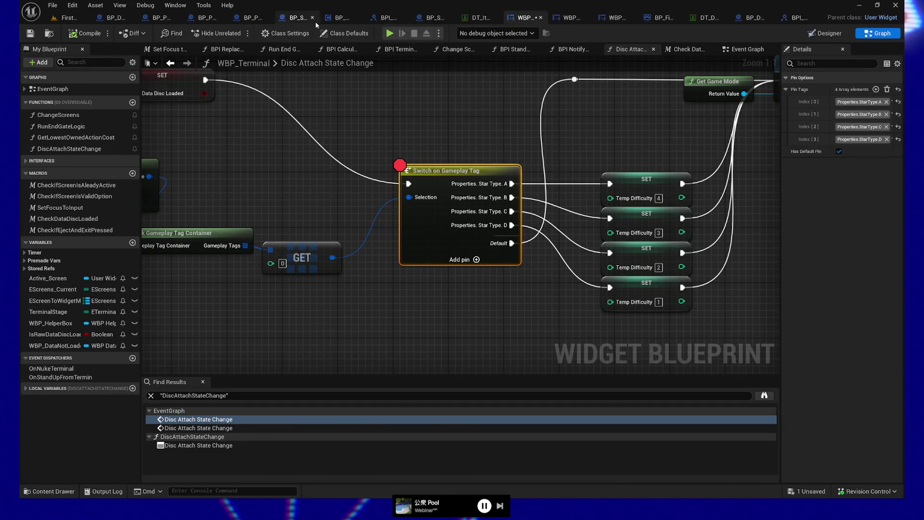
In BP_DiscloManager, add a BPI Check if Wrapper Used node whose In Use output drives a Branch
left_click(760, 17)
mouse_move(506, 282)
left_mouse_down()
mouse_move(432, 326)
mouse_move(380, 320)
mouse_move(616, 289)
left_mouse_up()
left_click_drag(351, 226, 433, 304)
type("check if wrapp")
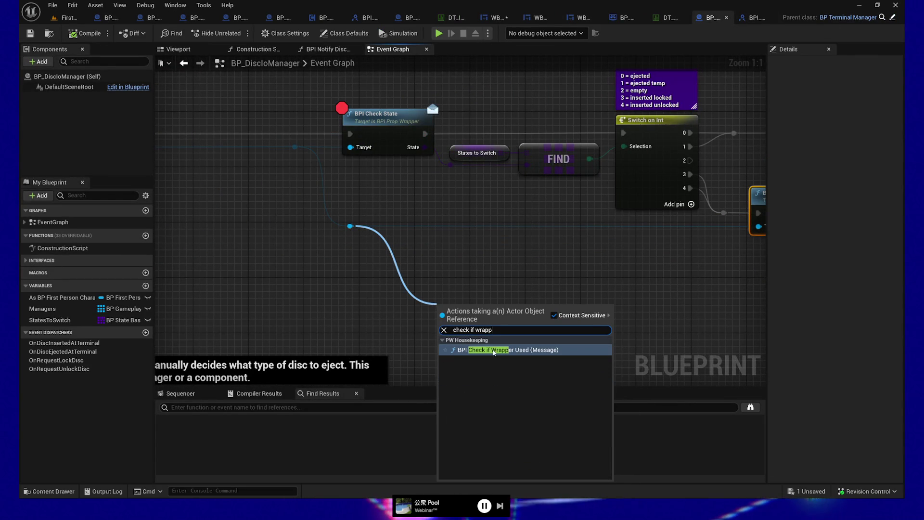
key("Return")
left_click_drag(539, 309, 574, 310)
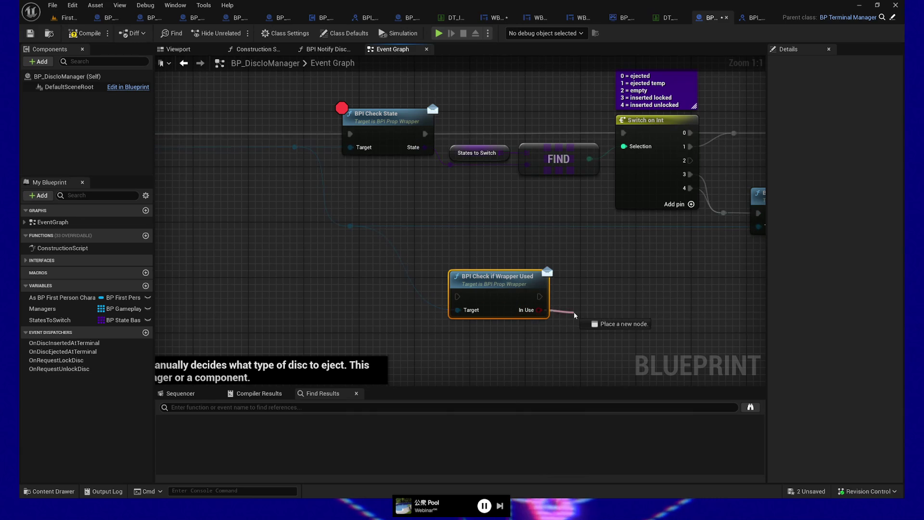
Add a reroute point on the Target wire leading to BPI Get Prop Actor
mouse_move(618, 344)
left_mouse_down()
mouse_move(474, 335)
mouse_move(284, 248)
left_mouse_up()
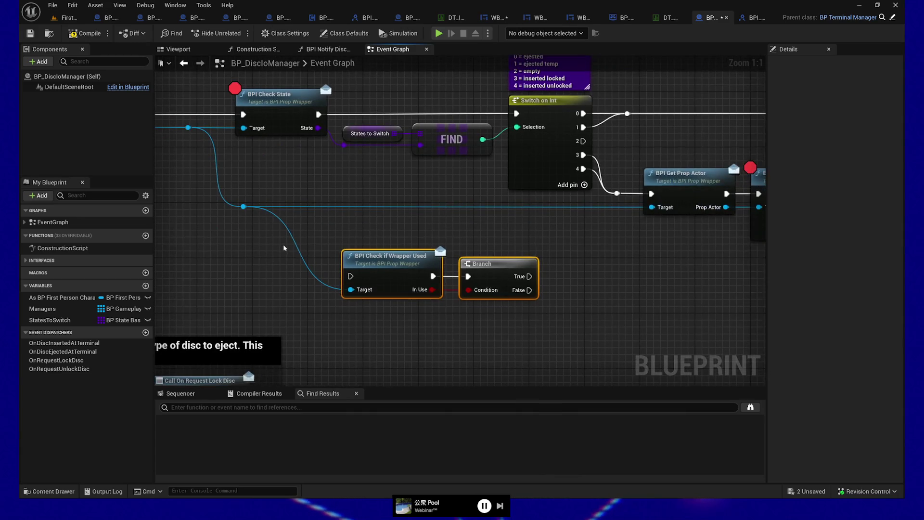
left_click(476, 208)
double_click(478, 208)
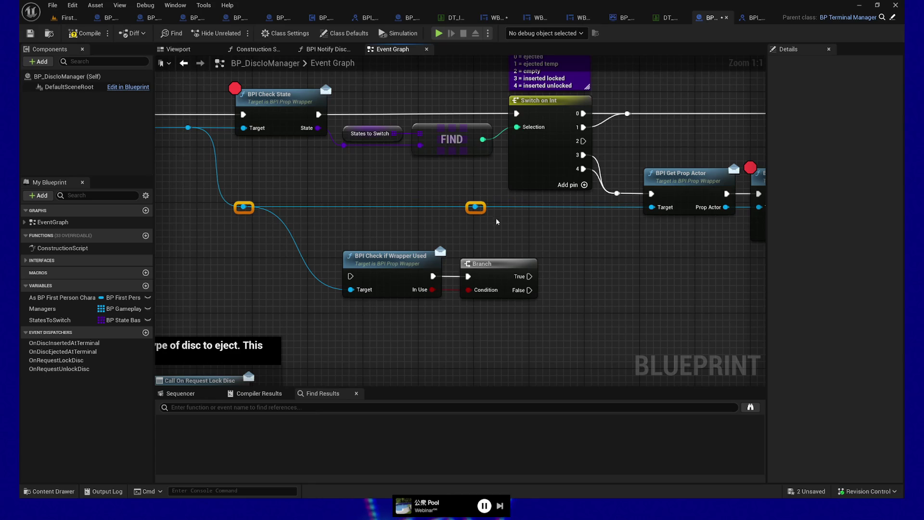
Add the PW Housekeeping BPI Get Properties node from the reroute and run it from Branch True
left_click_drag(475, 207, 610, 253)
type("get po")
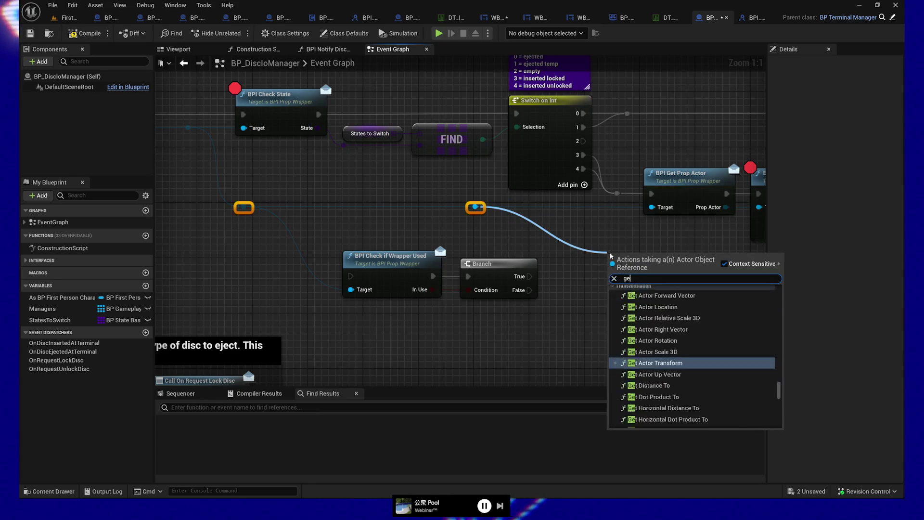
key("BackSpace")
type("ropert")
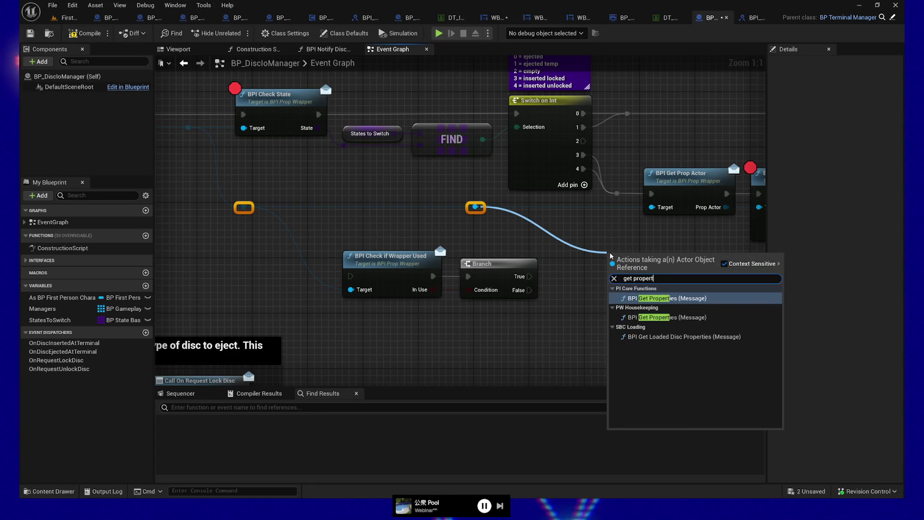
left_click(674, 318)
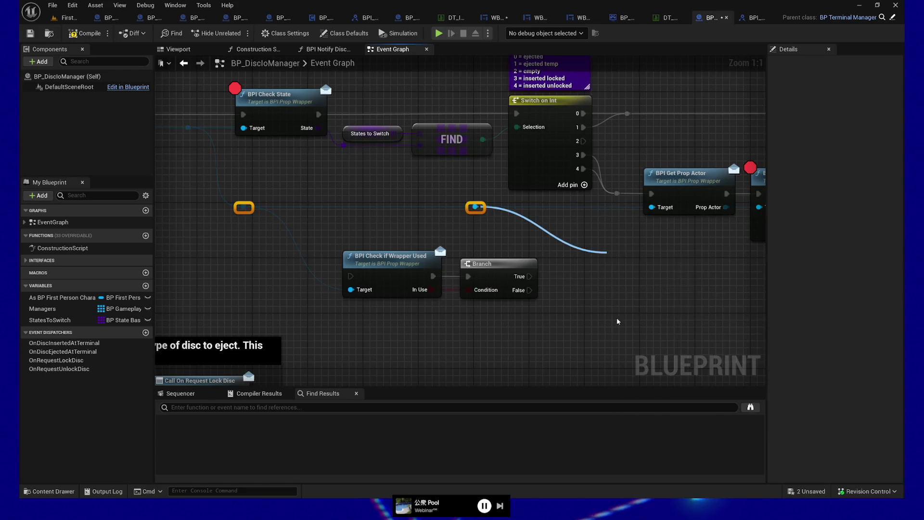
left_click_drag(591, 334, 441, 332)
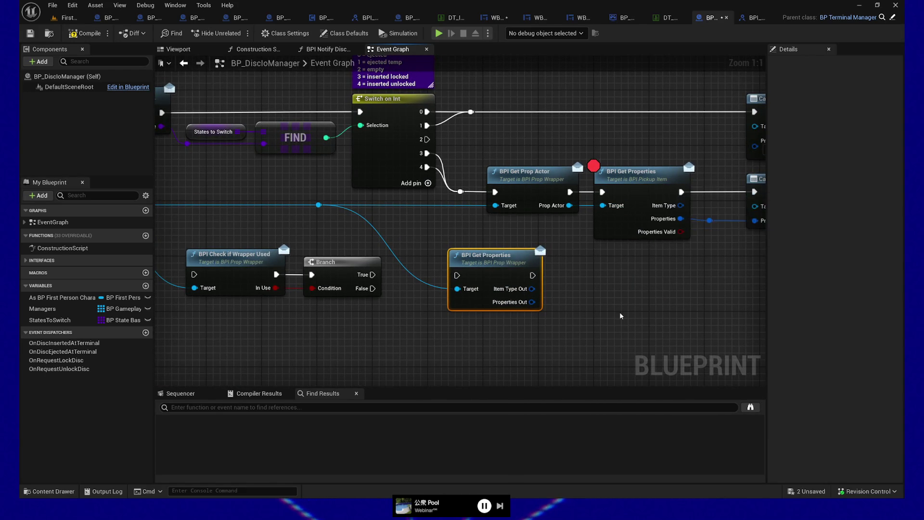
mouse_move(501, 289)
left_mouse_down()
mouse_move(592, 306)
mouse_move(475, 290)
left_mouse_up()
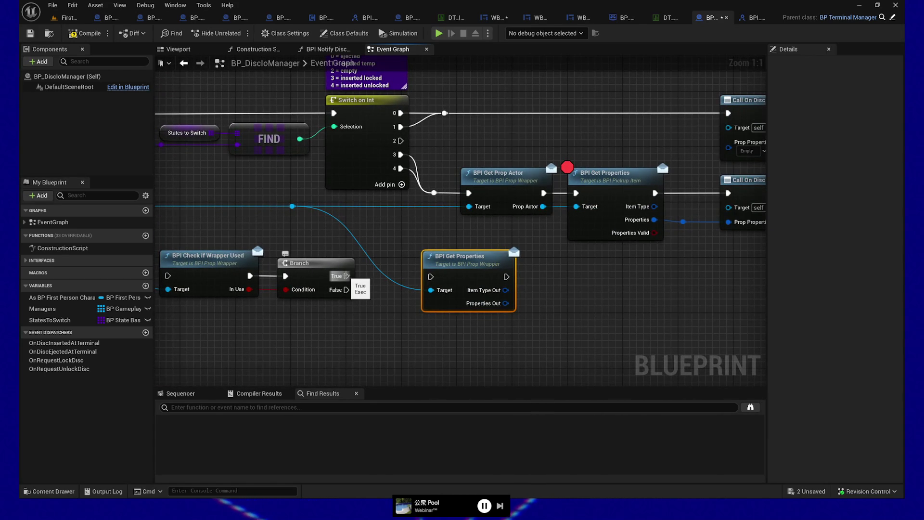
left_click_drag(346, 276, 431, 277)
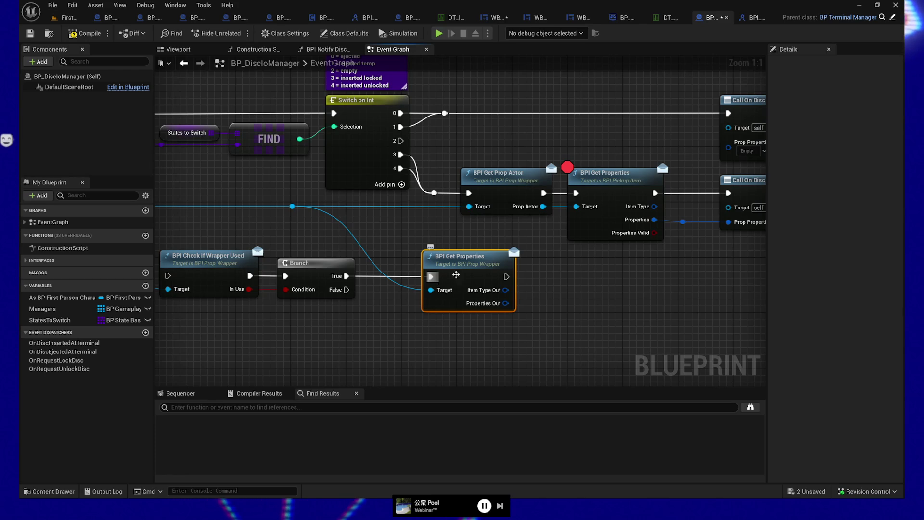
Feed Properties Out into Call On Disc Inserted at Terminal's Prop Properties and detach the reroute's Target wire
mouse_move(521, 322)
left_mouse_down()
mouse_move(544, 346)
mouse_move(358, 341)
left_mouse_up()
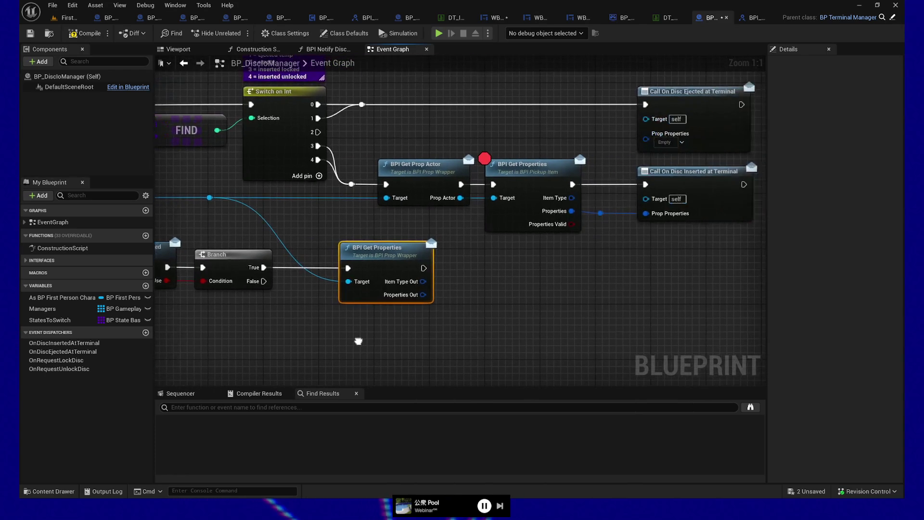
mouse_move(424, 295)
left_mouse_down()
mouse_move(619, 231)
mouse_move(646, 213)
left_mouse_up()
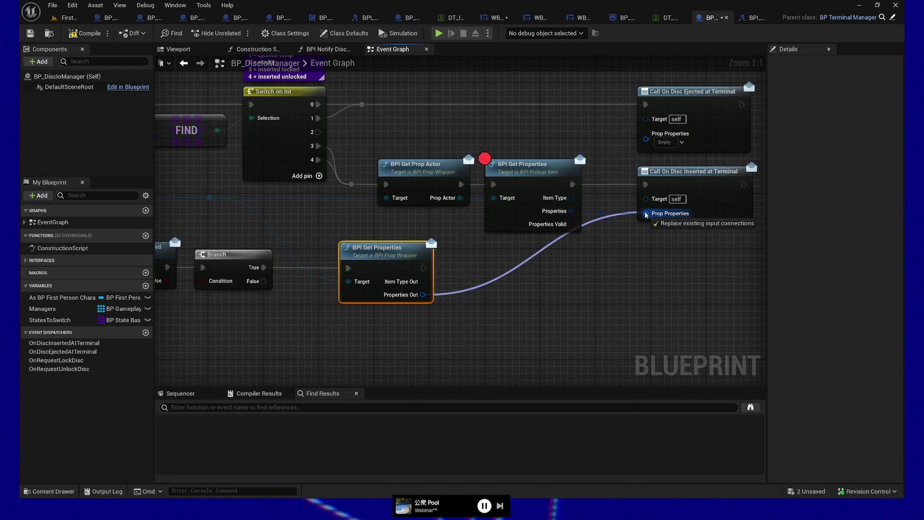
left_click_drag(427, 332, 629, 311)
mouse_move(265, 184)
left_mouse_down()
mouse_move(385, 270)
mouse_move(451, 302)
left_mouse_up()
left_click(314, 185)
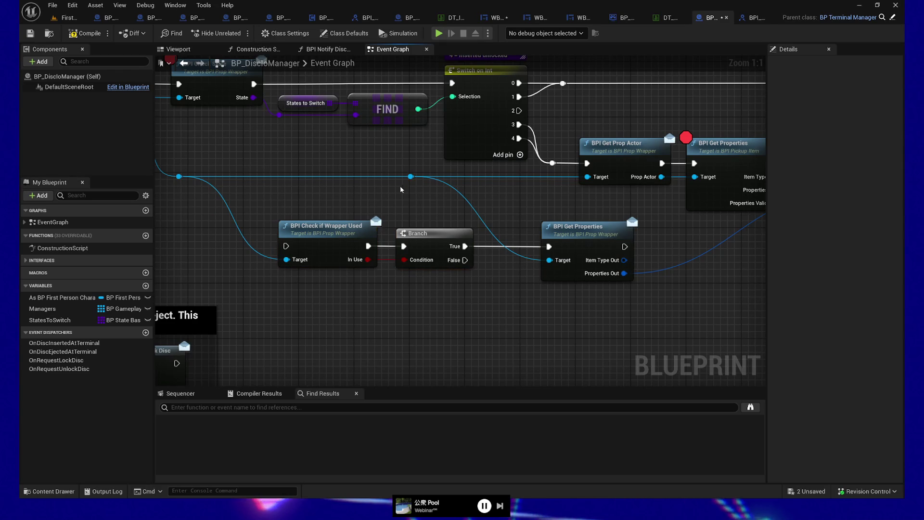
left_click(549, 260, "alt")
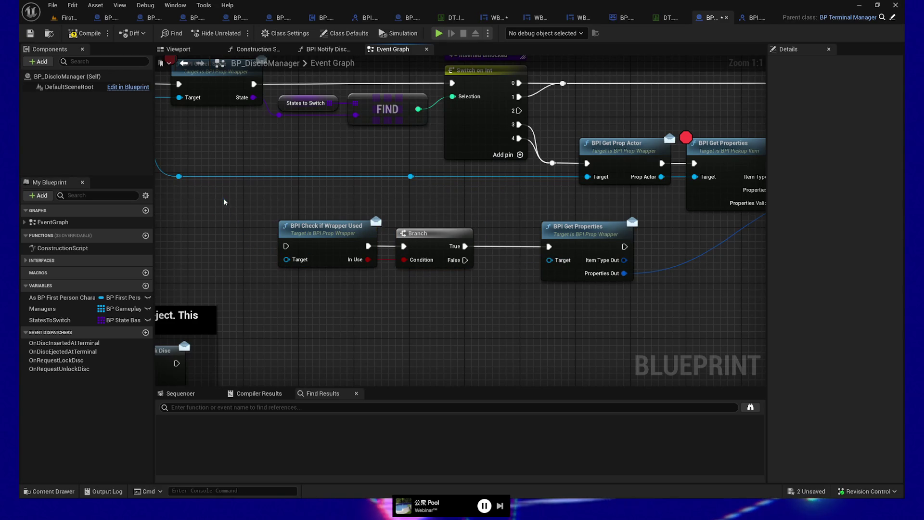
Shift the Check if Wrapper Used, Branch and Get Properties nodes to the right
mouse_move(342, 214)
left_mouse_down()
mouse_move(549, 316)
mouse_move(600, 320)
left_mouse_up()
left_click_drag(679, 330, 542, 313)
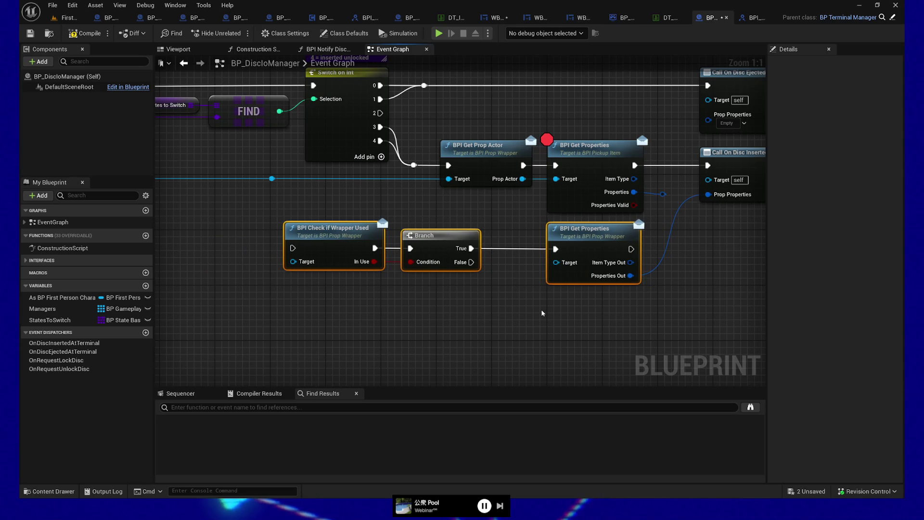
left_click(592, 259, "ctrl")
left_click_drag(465, 300, 465, 300)
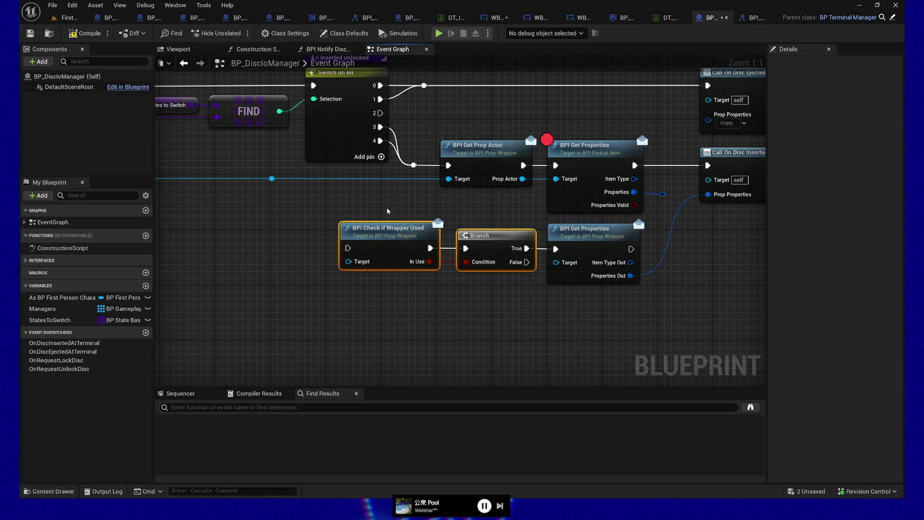
left_click(592, 255, "ctrl")
left_click_drag(588, 321, 536, 337)
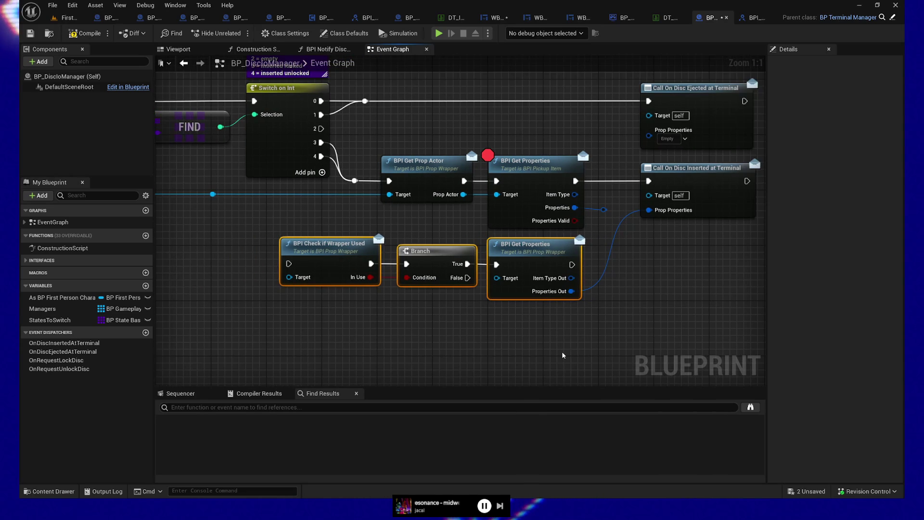
mouse_move(580, 256)
left_mouse_down()
mouse_move(616, 257)
mouse_move(636, 269)
mouse_move(649, 181)
left_mouse_up()
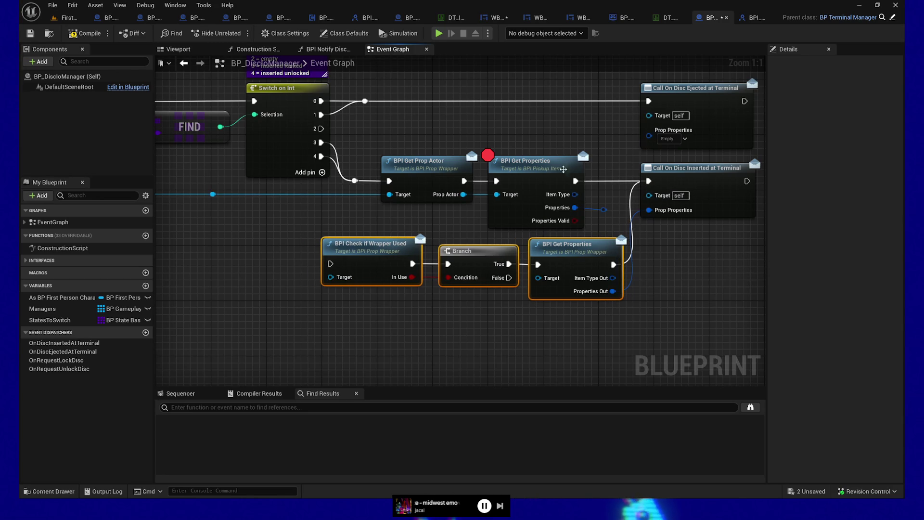
Route states 3 and 4 into the wrapper check, wiring the reference via a reroute to both Targets
left_click_drag(350, 178, 326, 263)
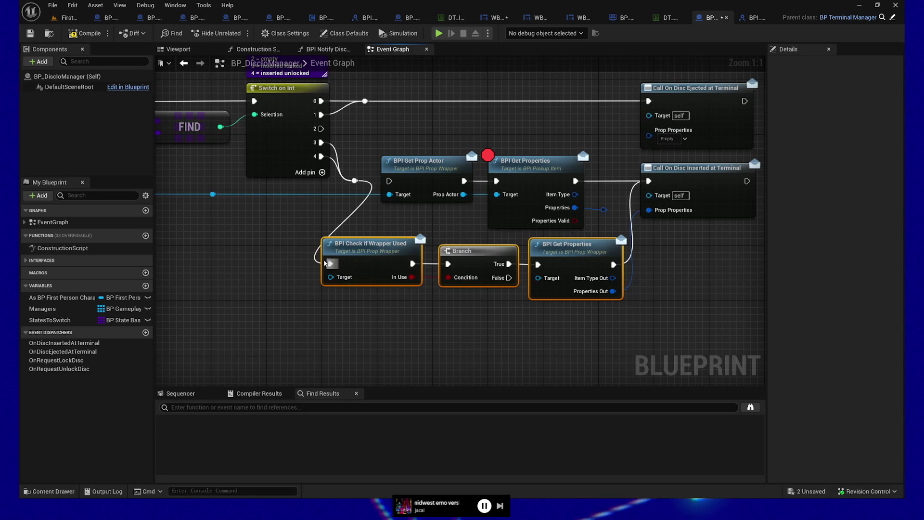
left_click_drag(212, 194, 339, 283)
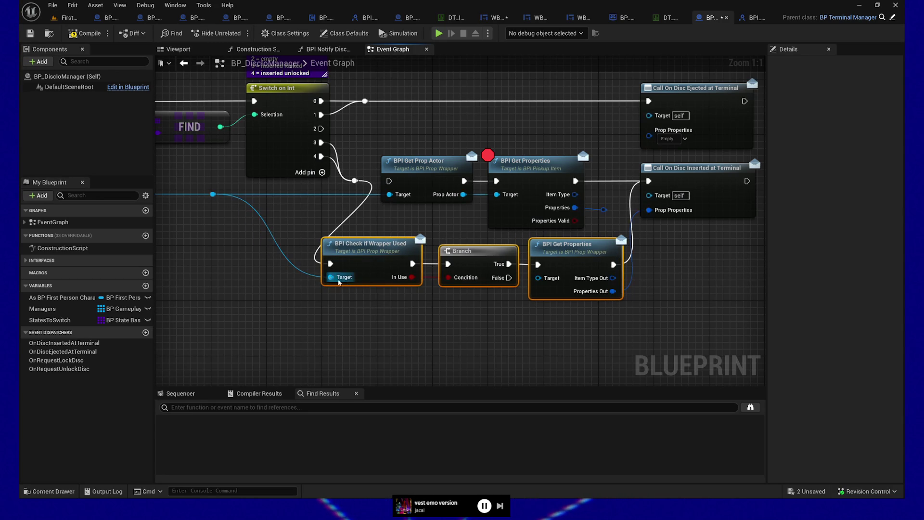
double_click(345, 188)
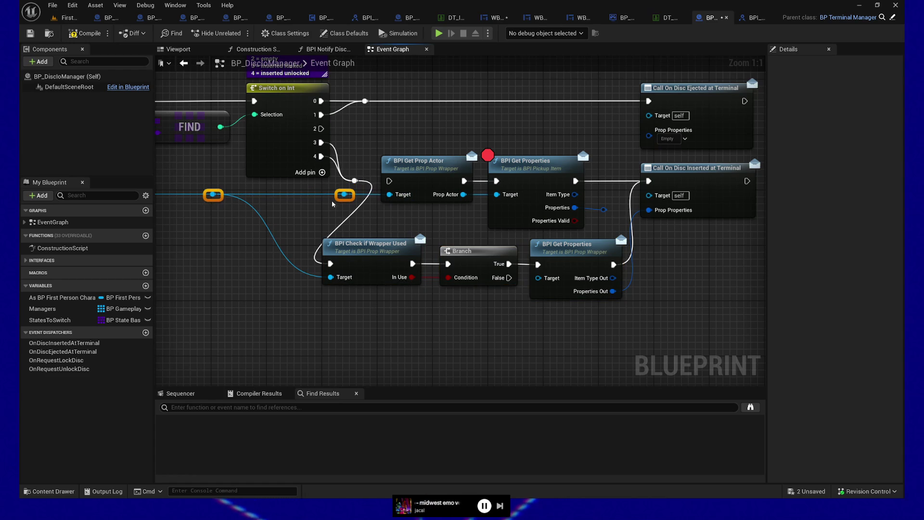
left_click_drag(345, 194, 537, 278)
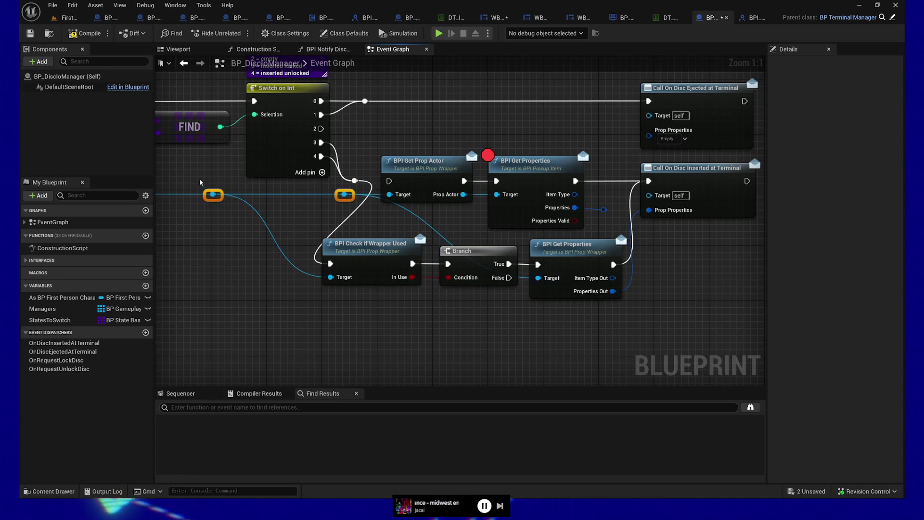
Save BP_DiscloManager and the modified packages
left_click(30, 33)
left_click(517, 162)
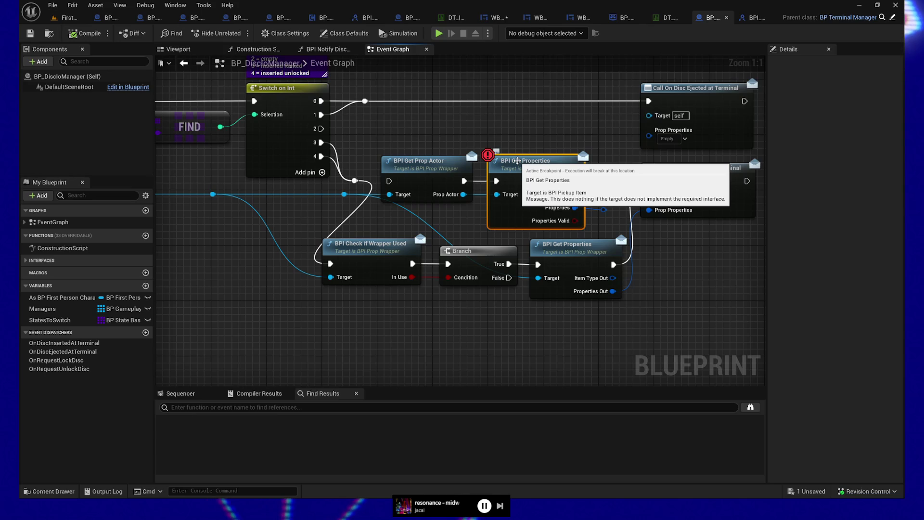
left_click(29, 33)
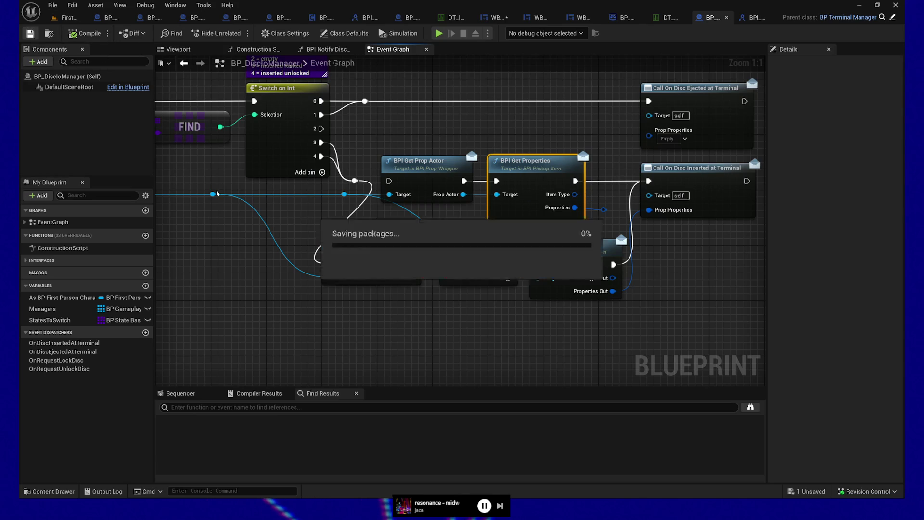
Start a play test and walk toward the items on the floor
left_click_drag(217, 183, 632, 268)
left_click(424, 169)
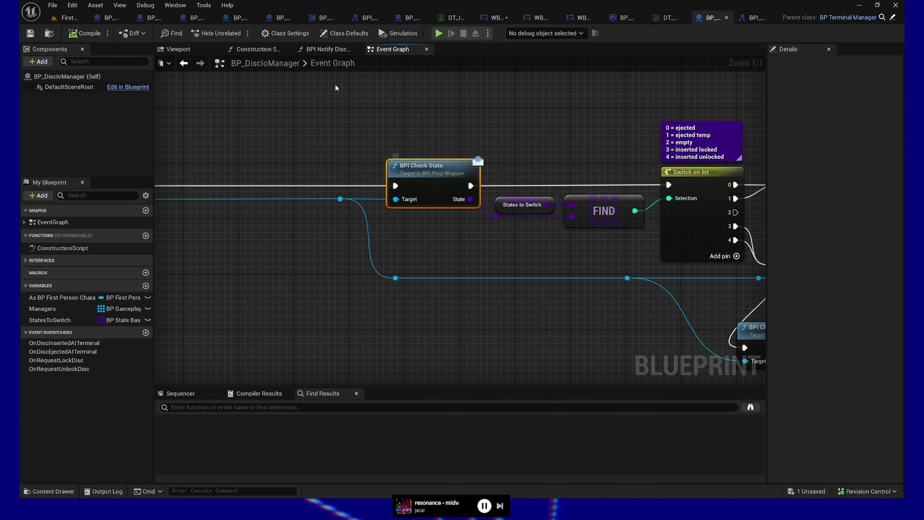
left_click(439, 33)
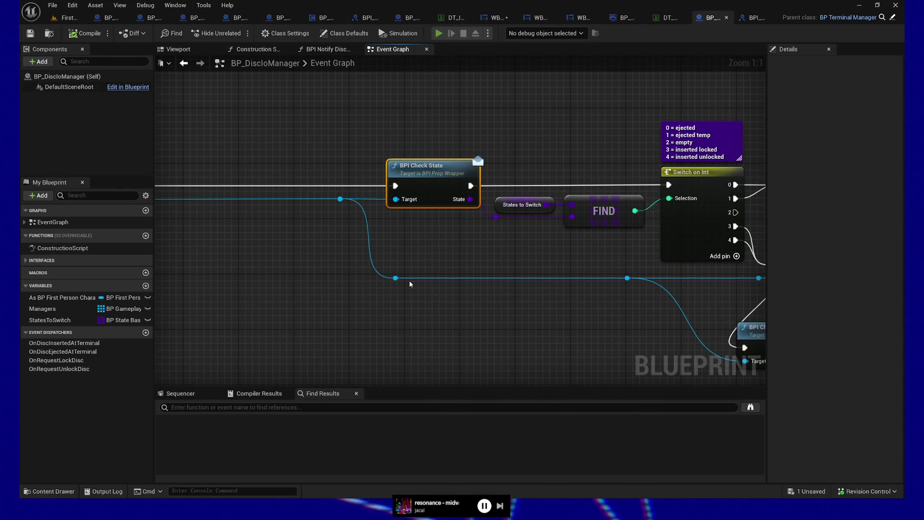
left_click(447, 291)
key("w")
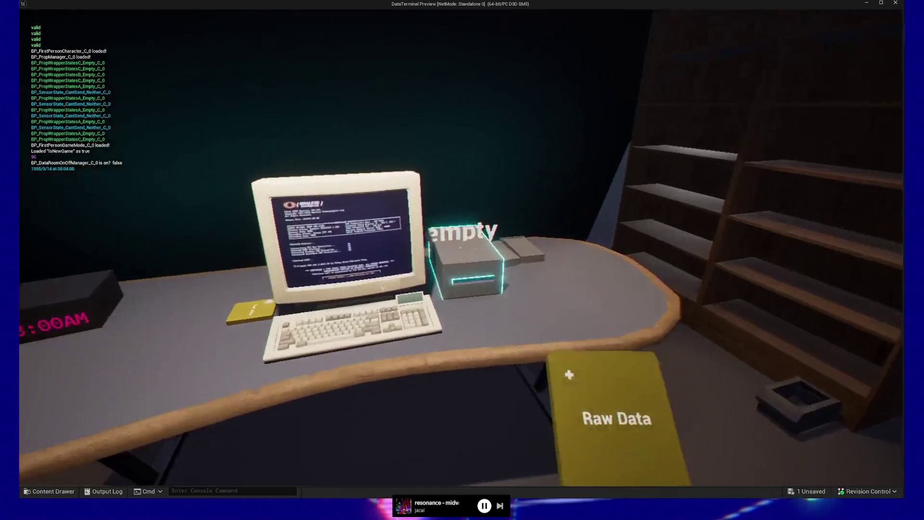
Insert the Raw Data disc, resume past the breakpoint, and launch the MEGA data utility
left_click(460, 247)
left_click(388, 34)
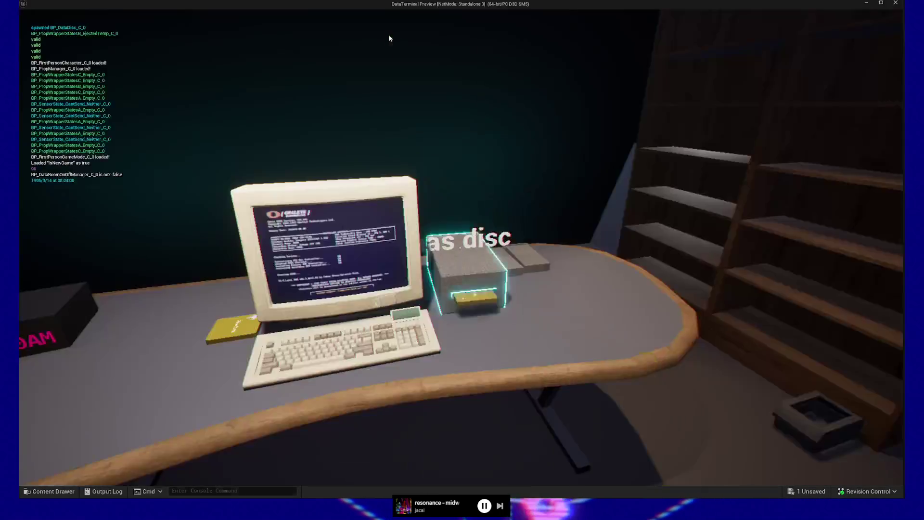
left_click(388, 34)
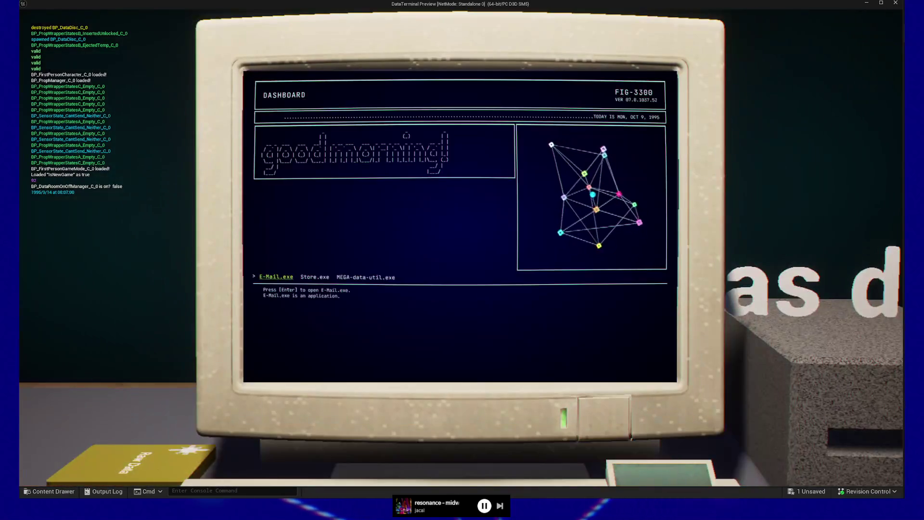
key("Right")
key("Right")
key("Return")
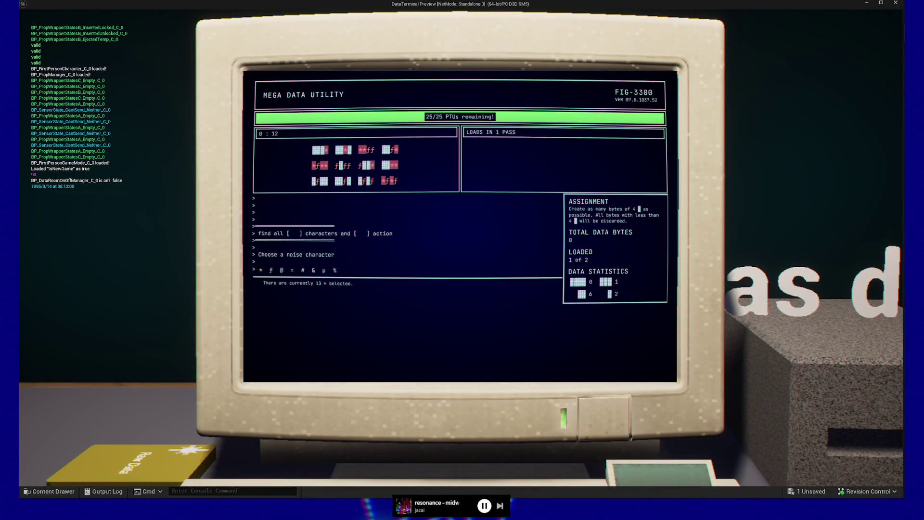
Cycle through the noise characters (ƒ, @, μ, #, &) and confirm ƒ
key("Right")
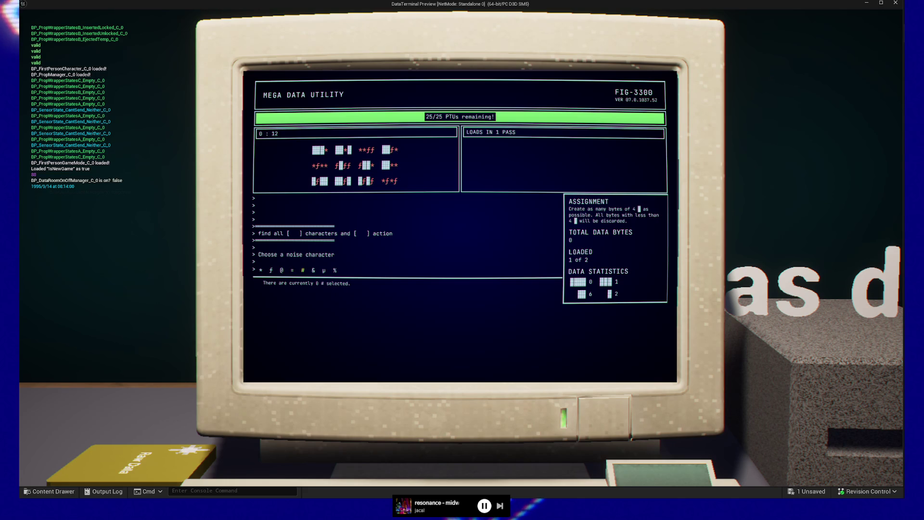
key("Left")
key("Left")
key("Left")
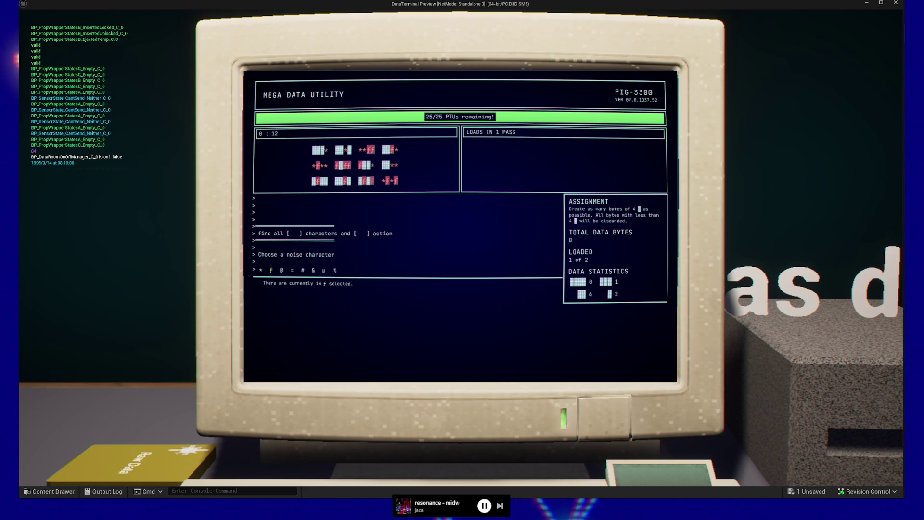
key("Right")
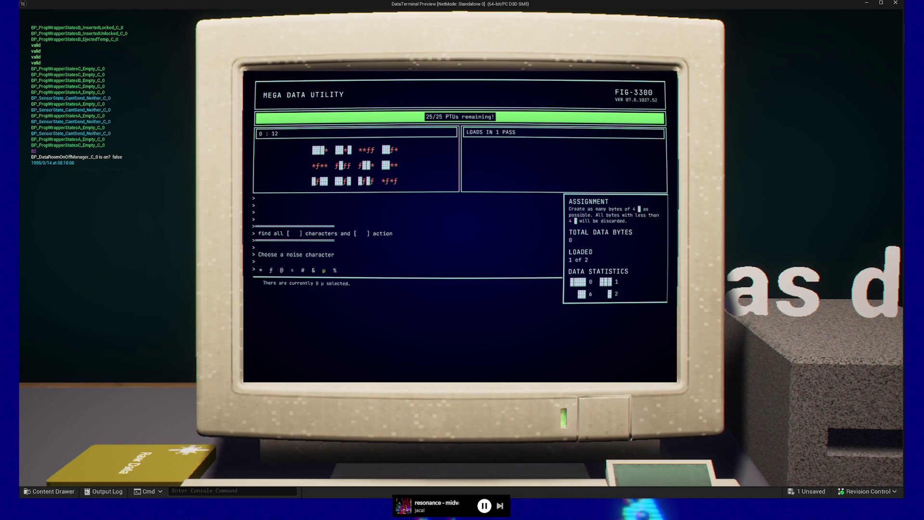
key("Right")
key("Right")
key("Right")
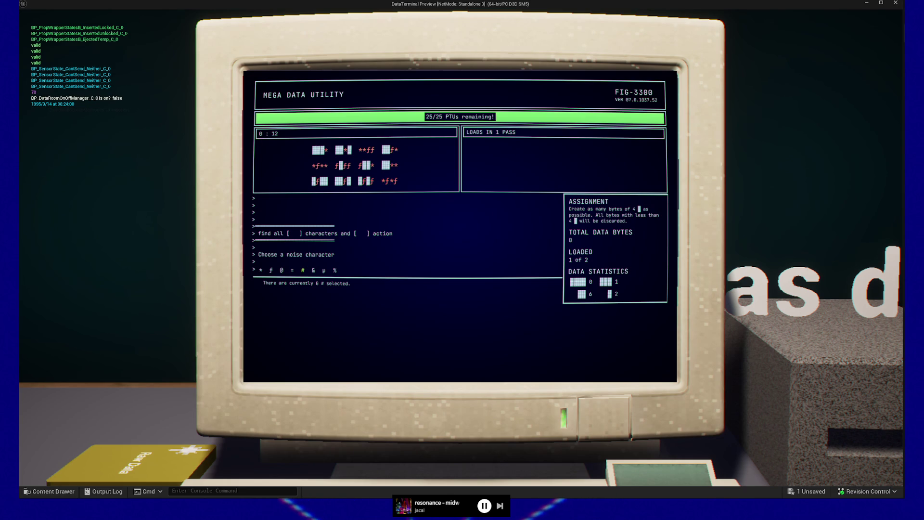
key("Right")
key("Right")
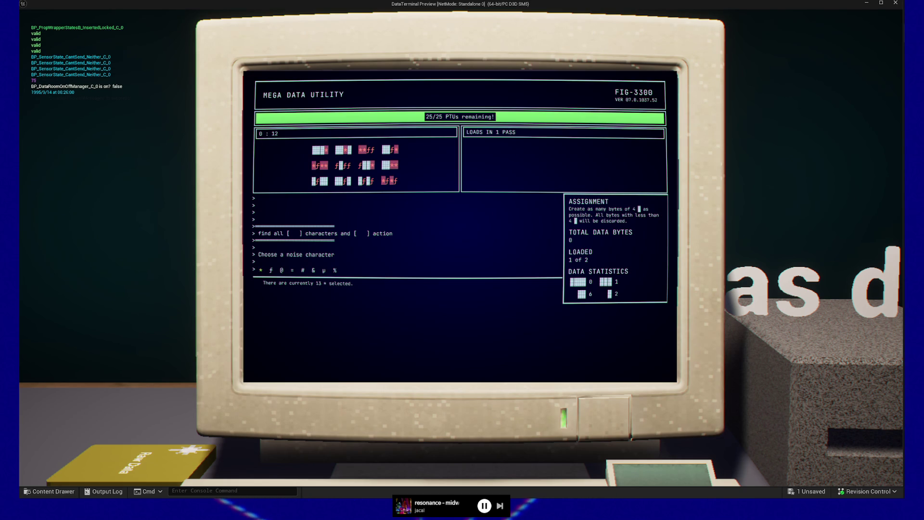
key("Right")
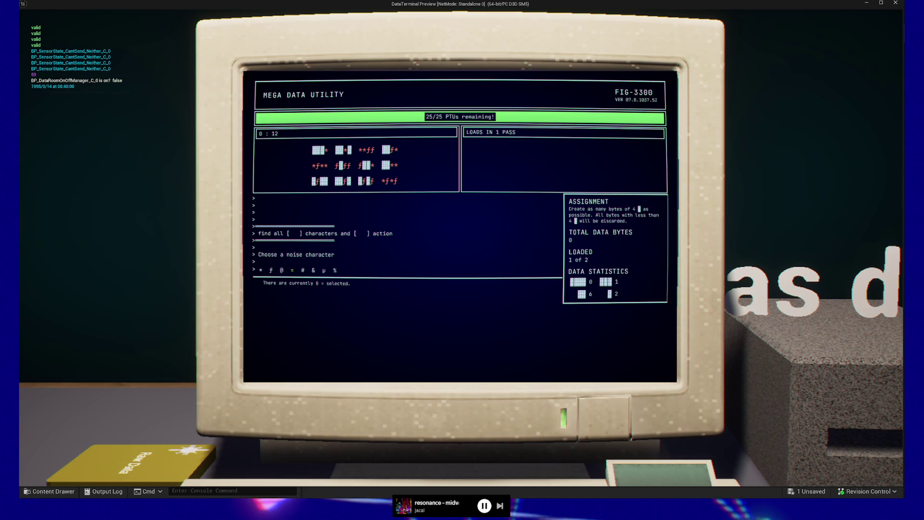
left_click(303, 270)
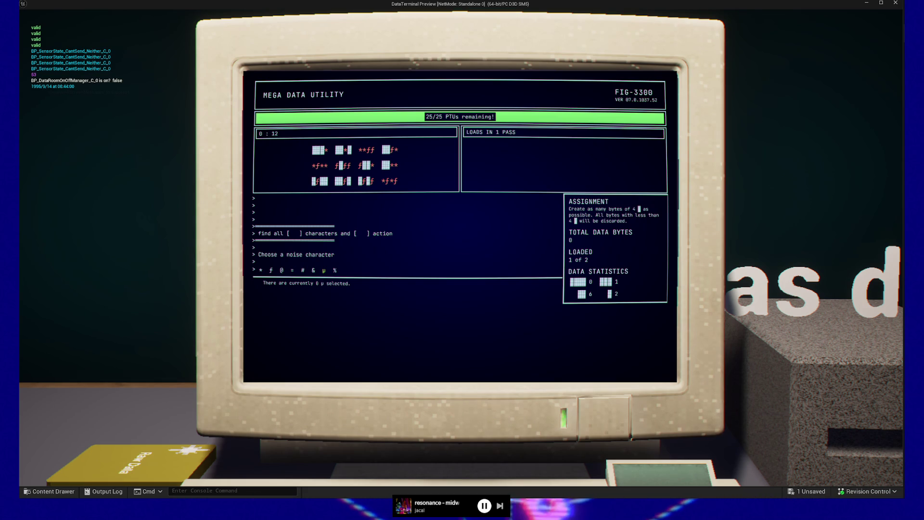
left_click(324, 270)
left_click(313, 270)
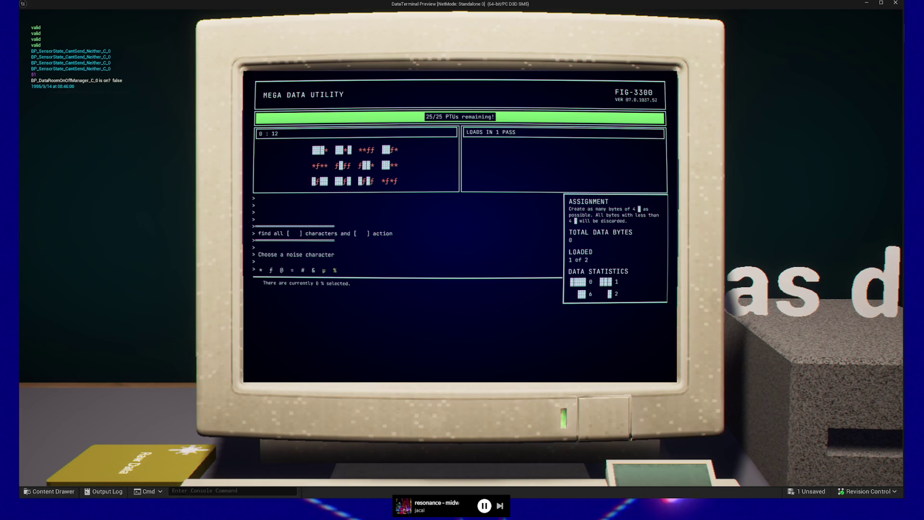
left_click(271, 270)
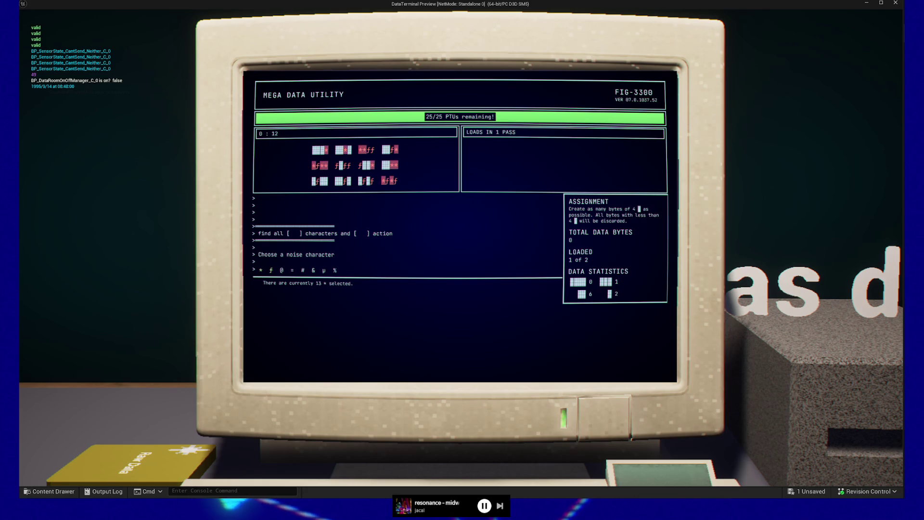
key("Return")
key("Return")
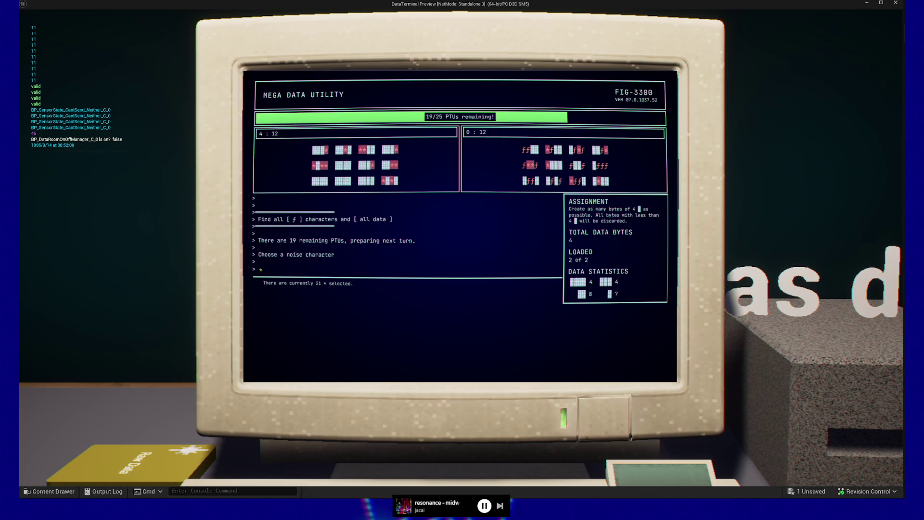
Turn all * and ƒ noise slots into data, then close the utility and eject the disc
key("Return")
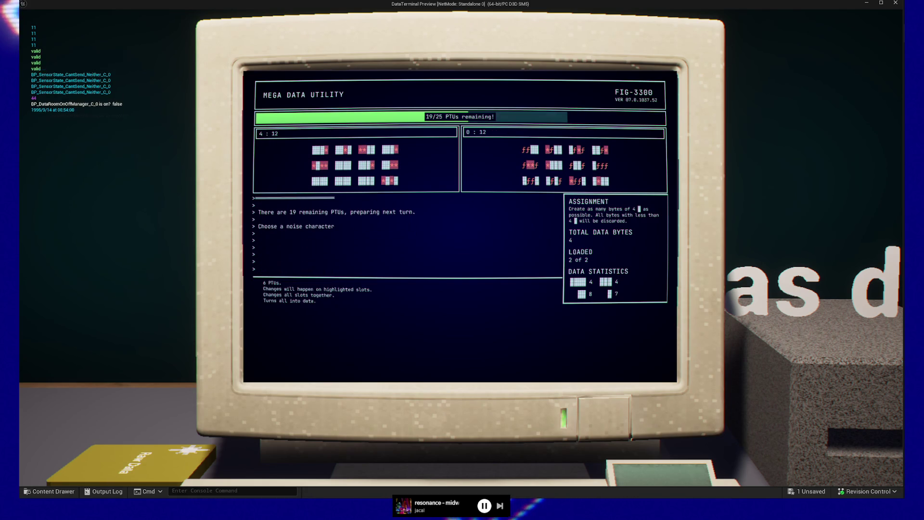
key("Return")
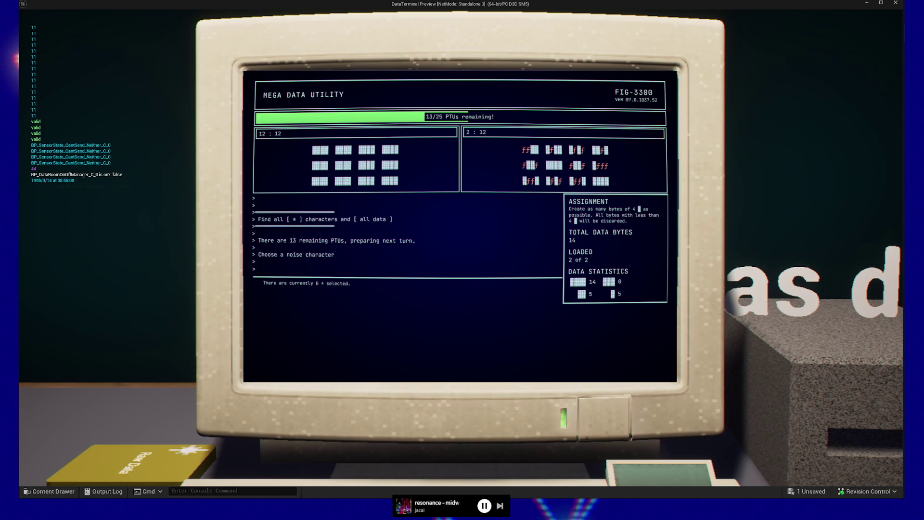
key("Right")
key("Return")
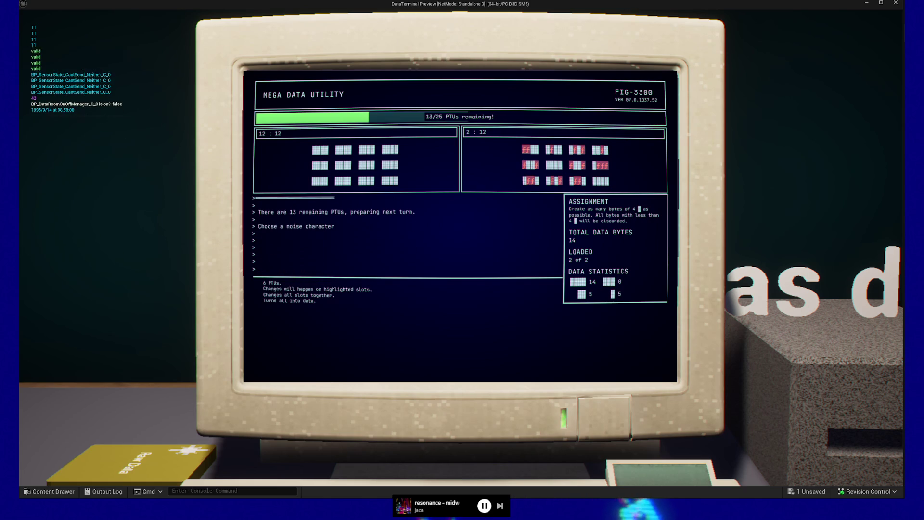
key("Return")
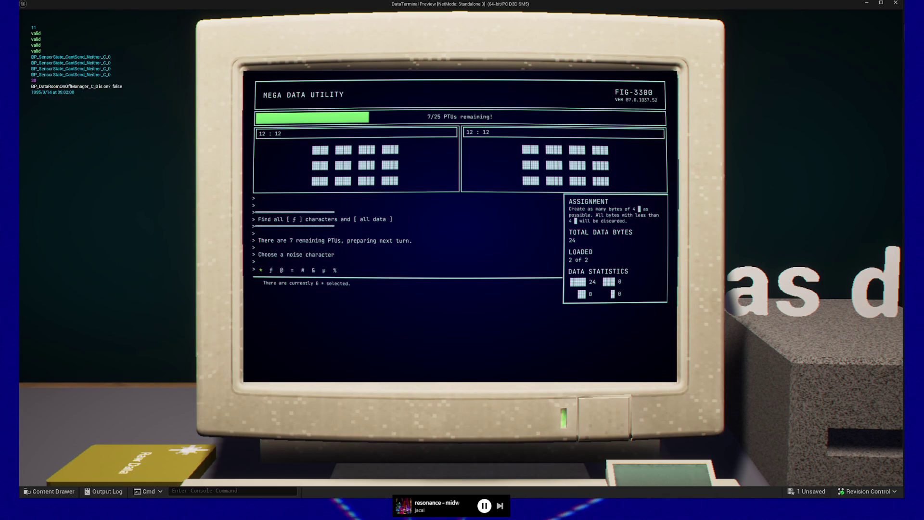
key("Return")
key("Return")
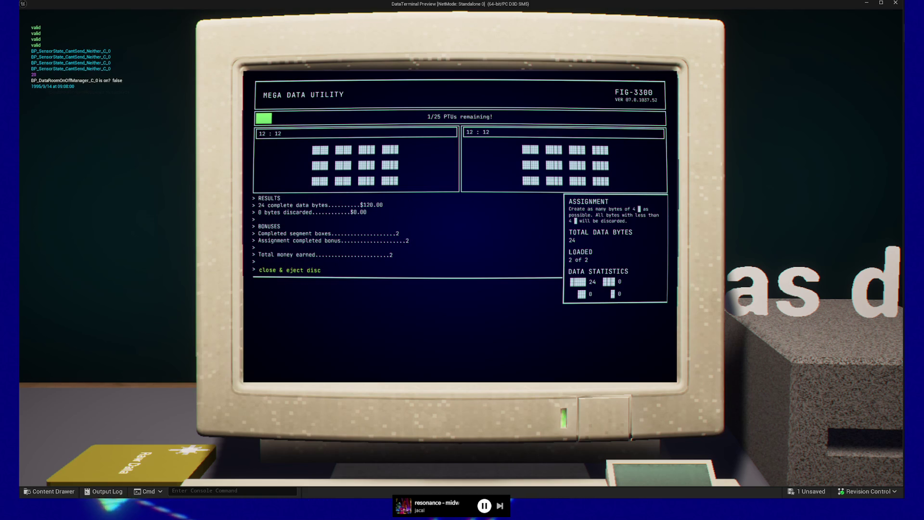
key("Return")
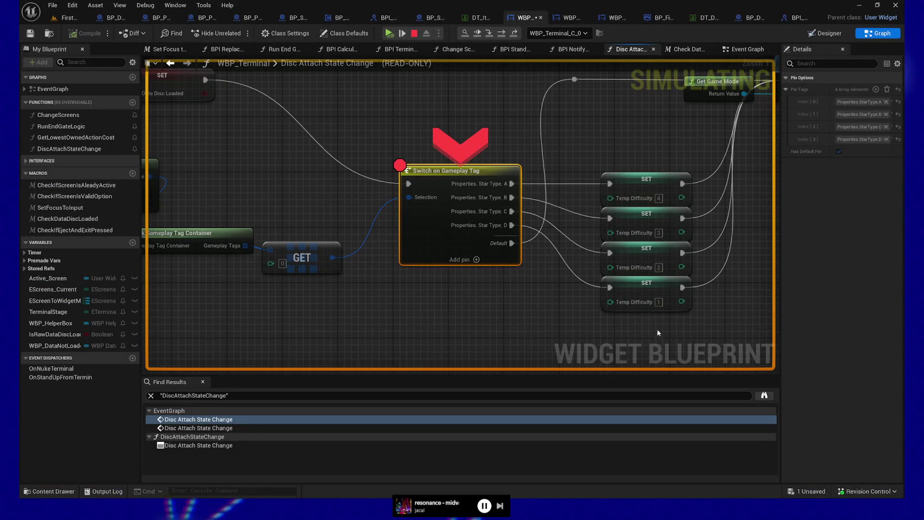
Resume past the Switch on Gameplay Tag breakpoint and take the Cleaned Data disc from the drive
left_click(392, 33)
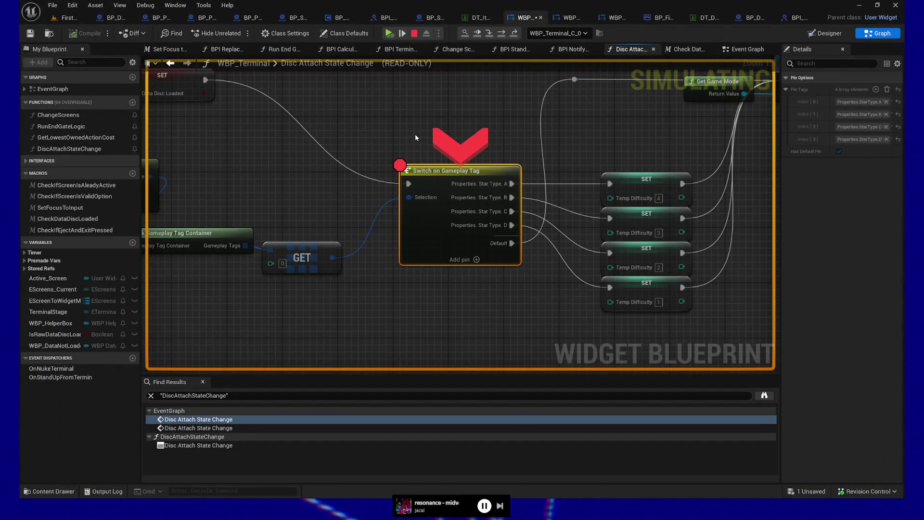
left_click(389, 33)
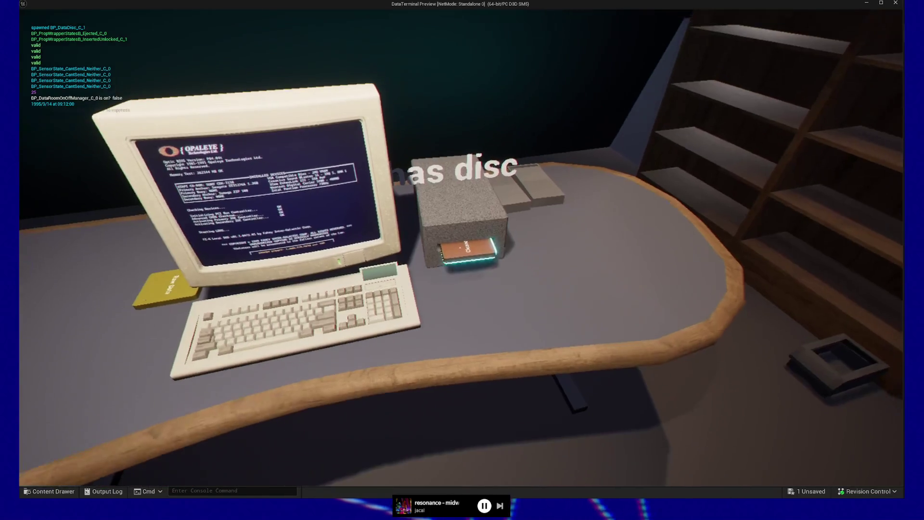
left_click(460, 248)
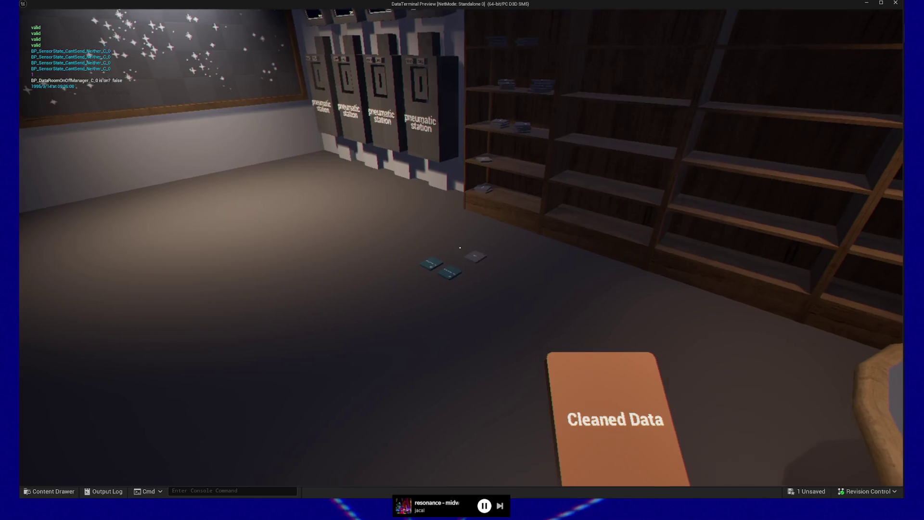
Pause the game, clear the old problem lines, and note the missing star icon on the cleaned data disc
key("Escape")
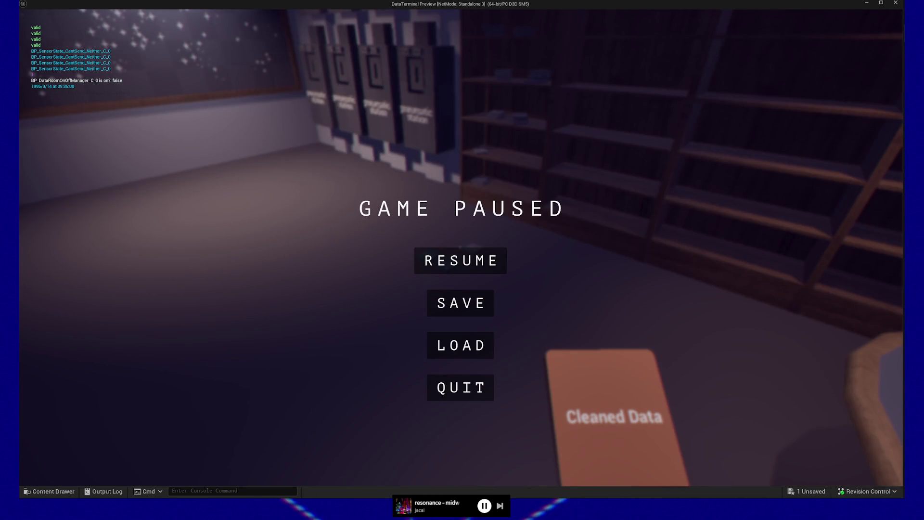
key("alt+Tab")
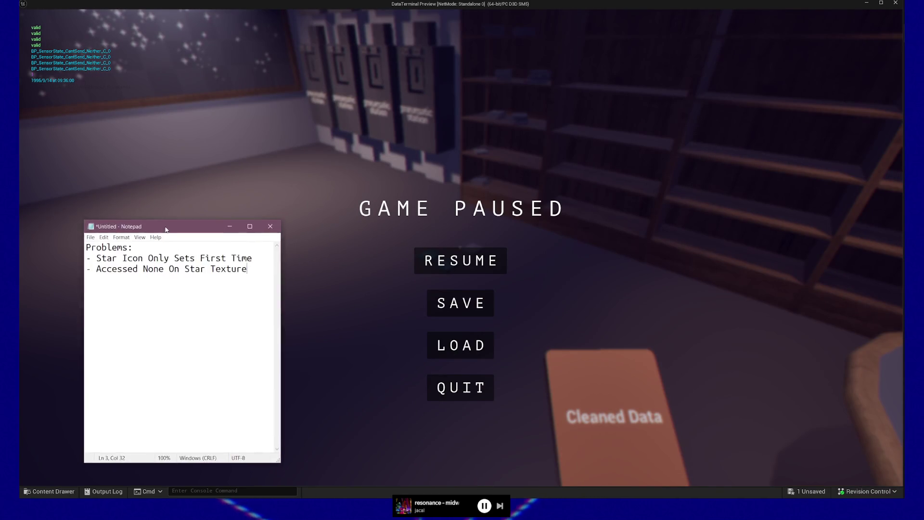
left_click_drag(271, 256, 88, 248)
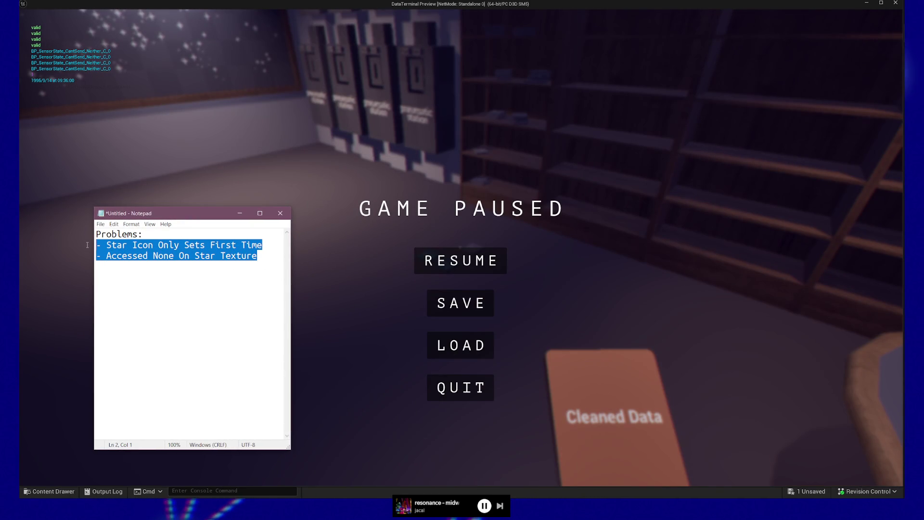
key("BackSpace")
type("- Star icon not")
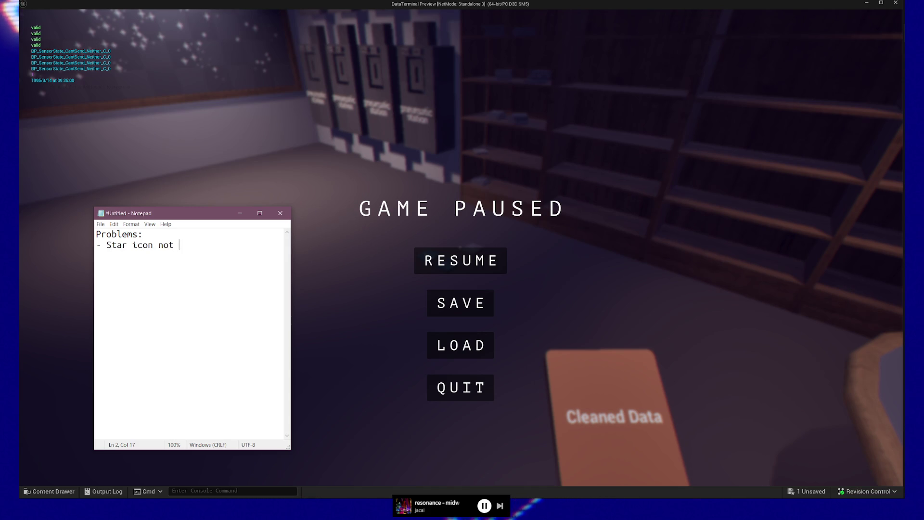
type("on ")
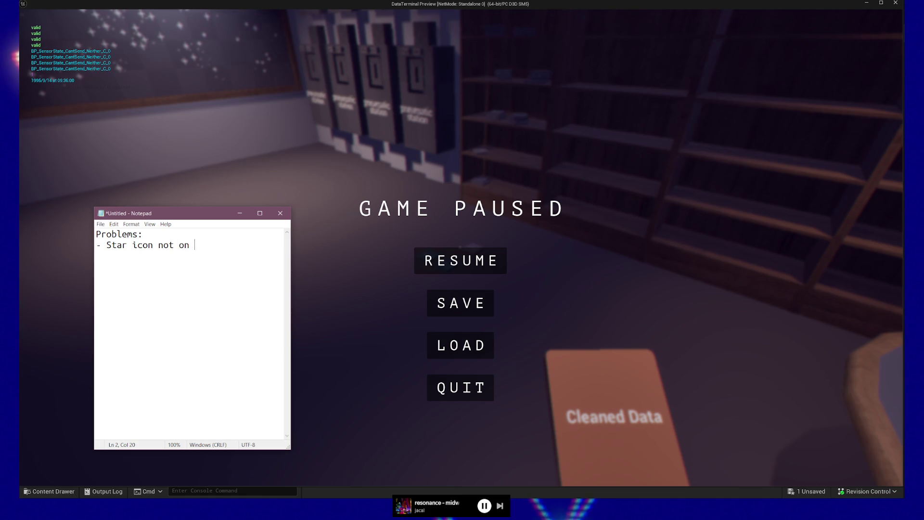
type("cleaned dat")
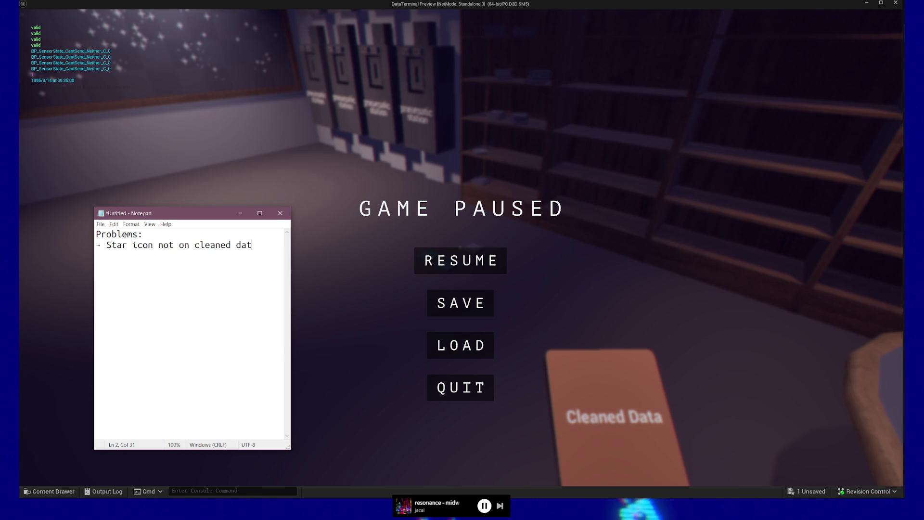
type("a disc af")
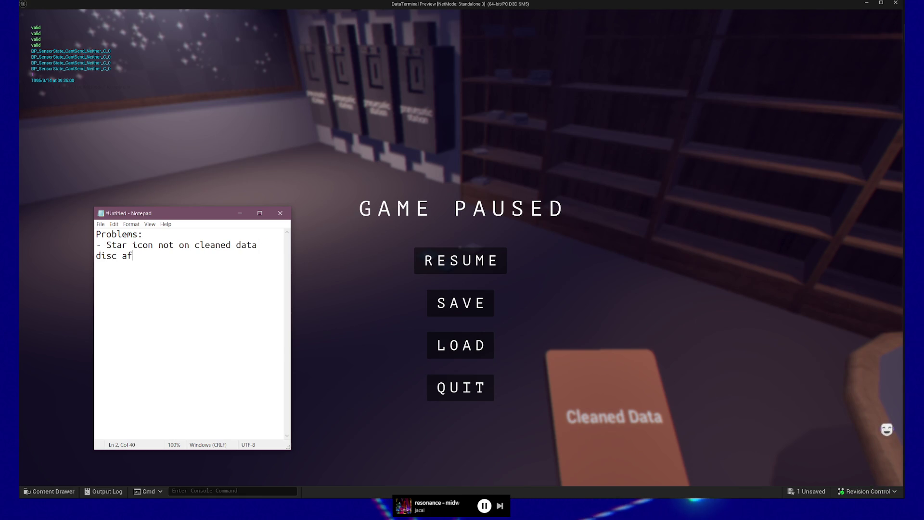
type("ter terminal")
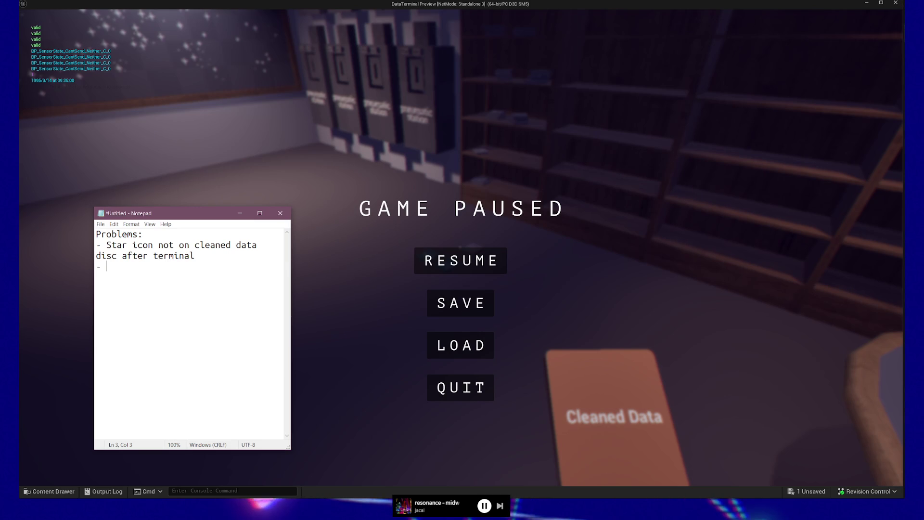
Add '- Input menu shows too many symbols' and start a new '-' line
type("Input menu shows too m")
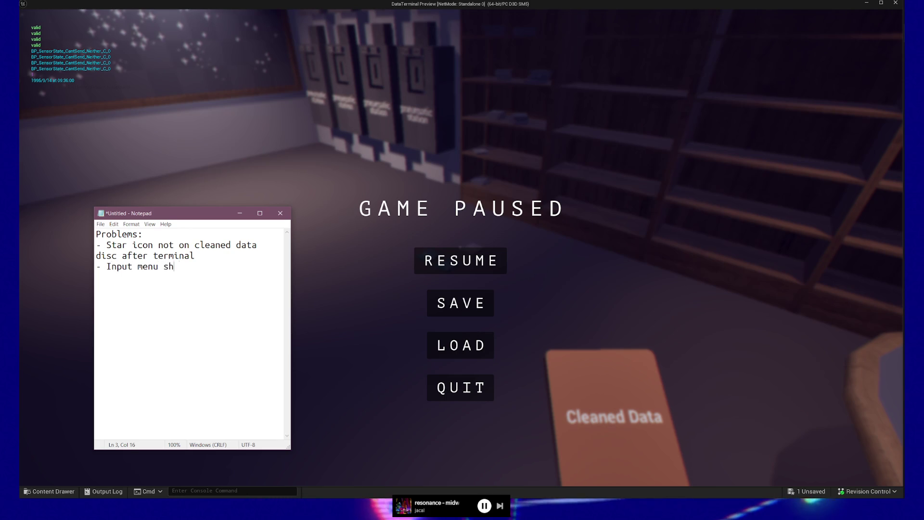
type("any syb")
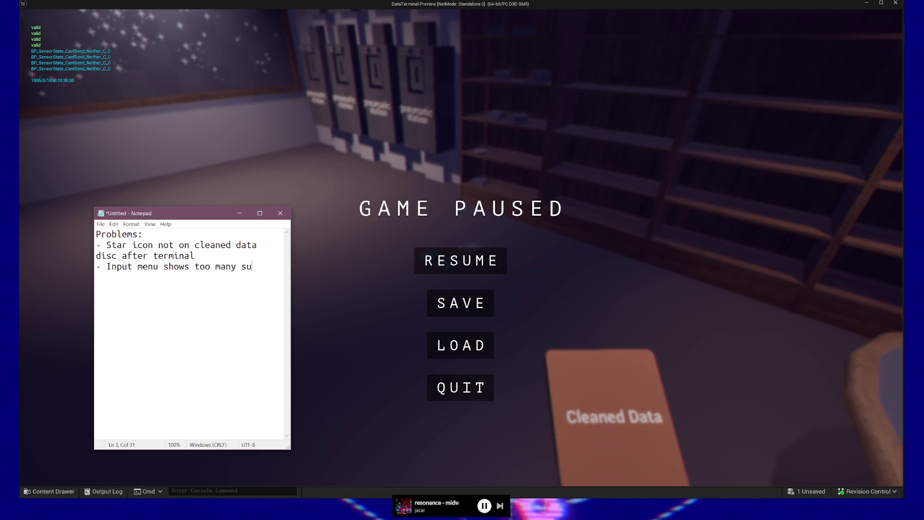
key("BackSpace")
type("mbols")
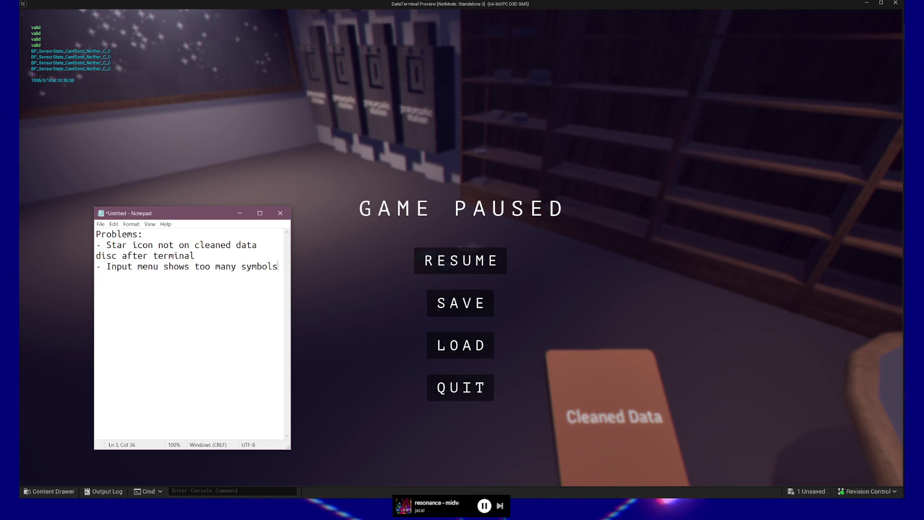
key("Return")
type("-")
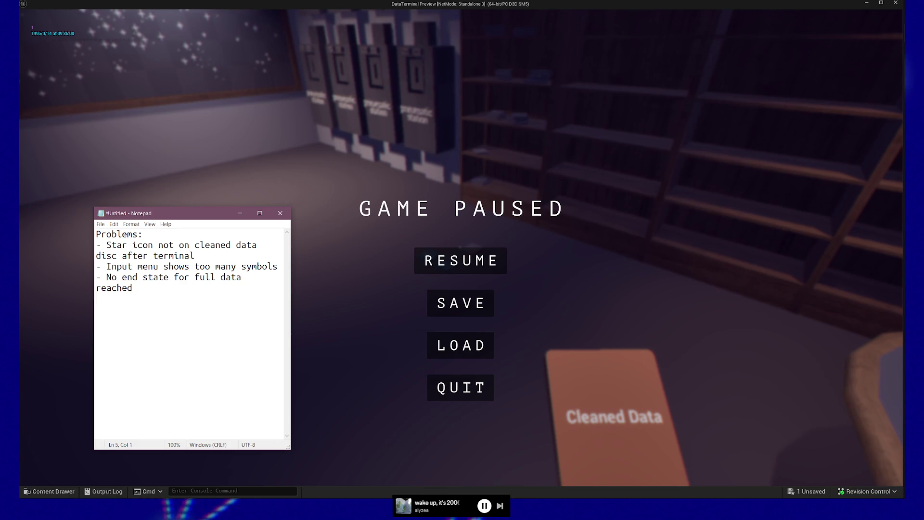
Start a new entry reading '- Boxes are too wide???? (not super important)'
key("Return")
type("- Boxes a")
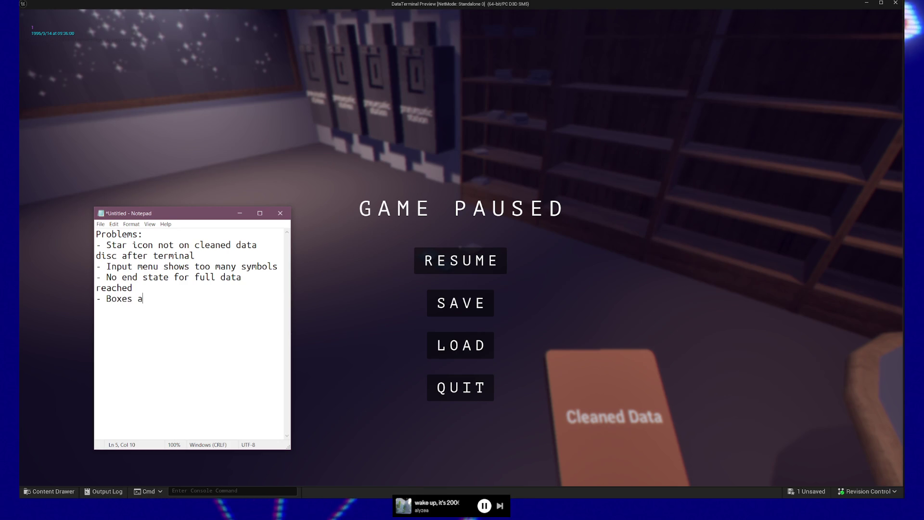
type("re too wide???? ")
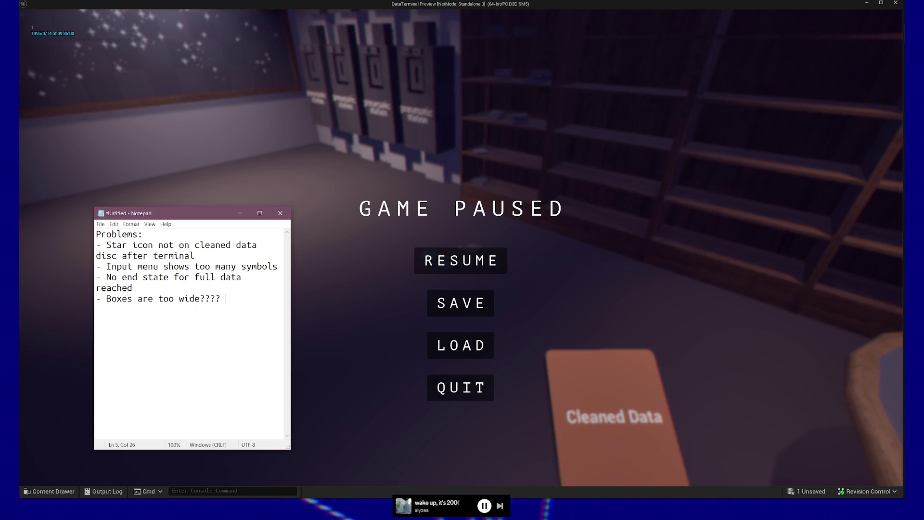
type("(not super important")
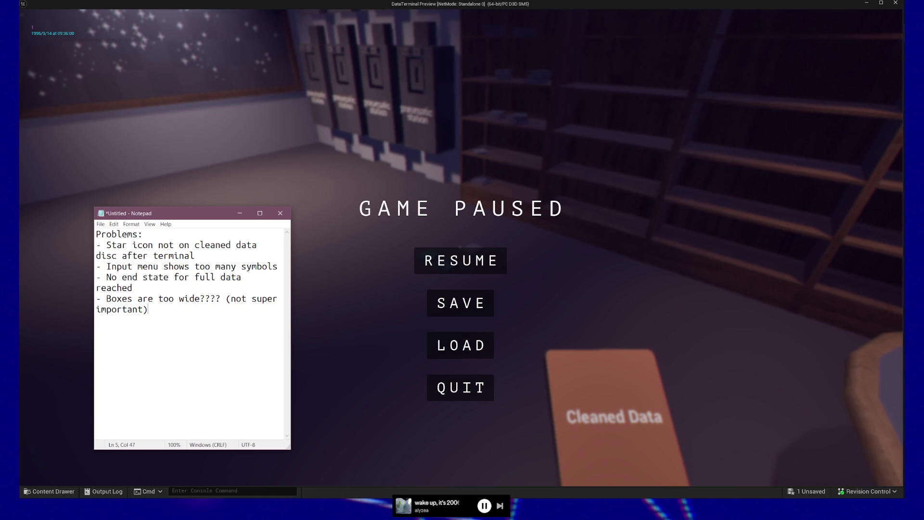
Add an indented note under the input-menu item asking whether the highlight state can be improved, then return to the game
key("Return")
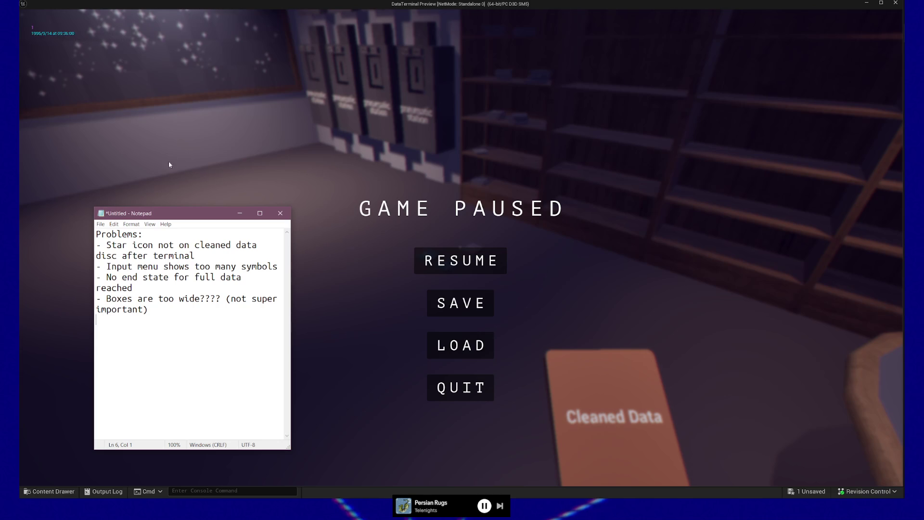
key("Return")
type("- While there, is it po")
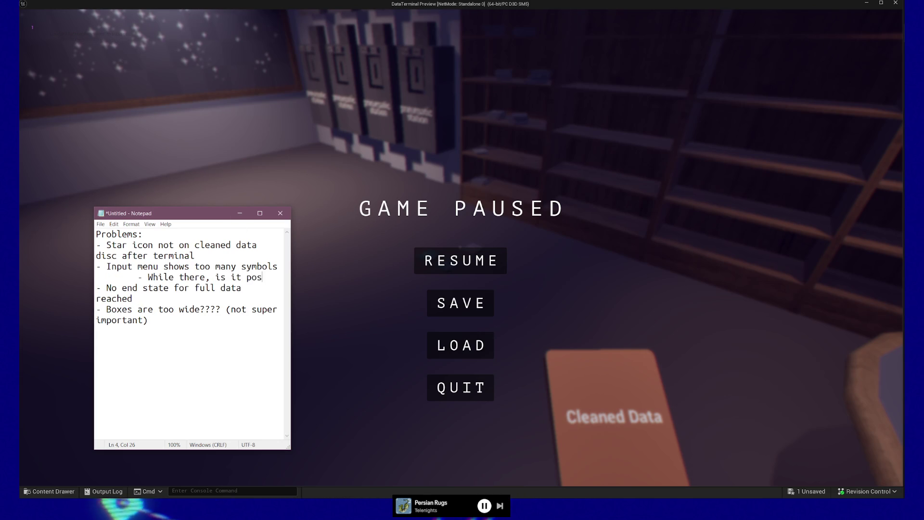
type("sible to improve ")
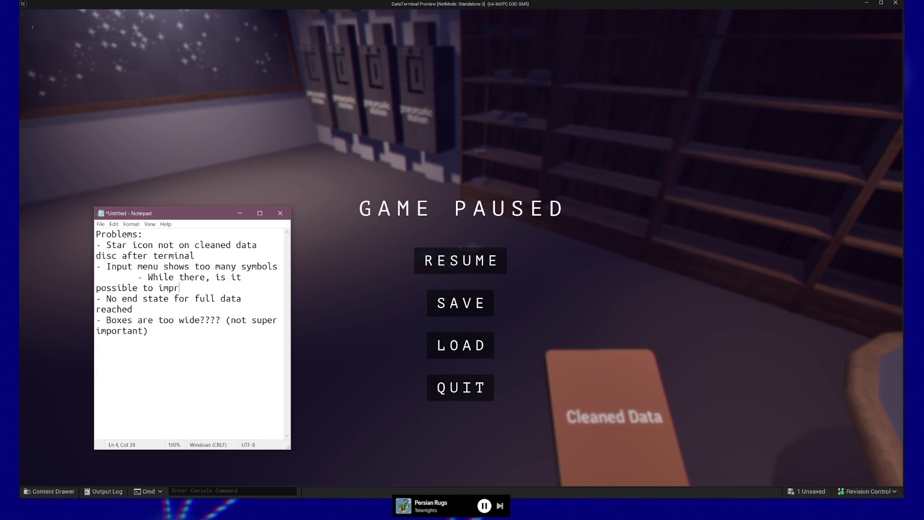
type("the highlight s")
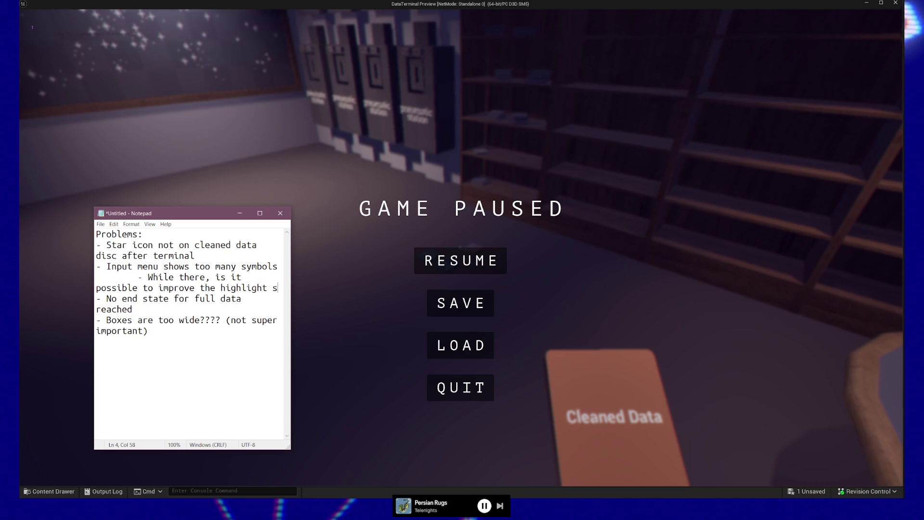
type("tate????")
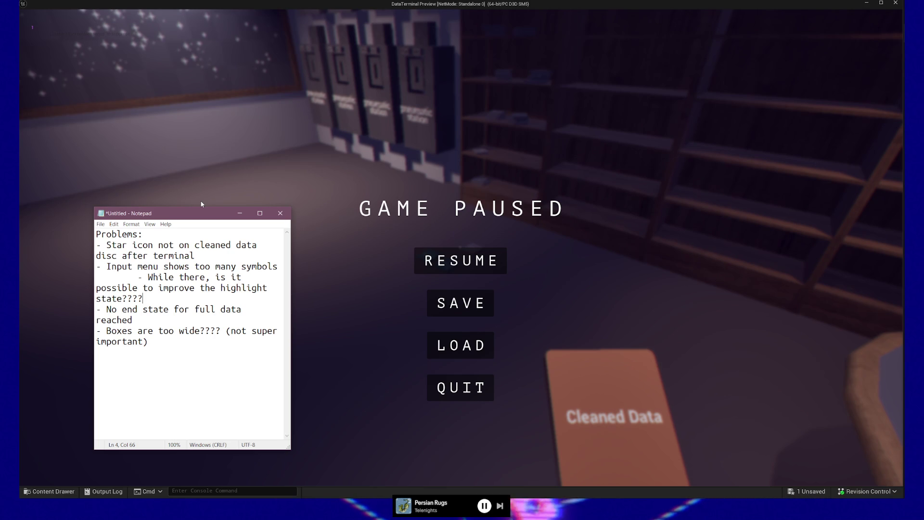
left_click(201, 204)
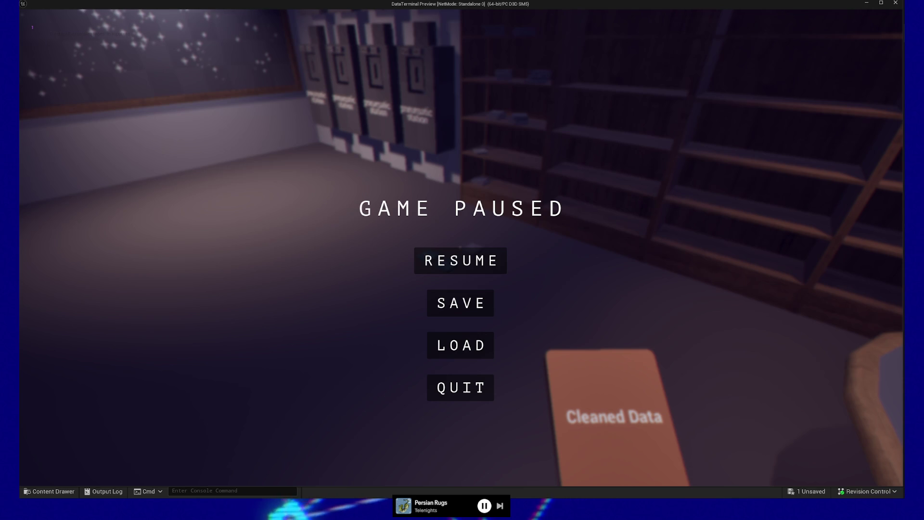
Resume the game, load the disc at the desk terminal, and continue past the breakpoint
left_click(441, 269)
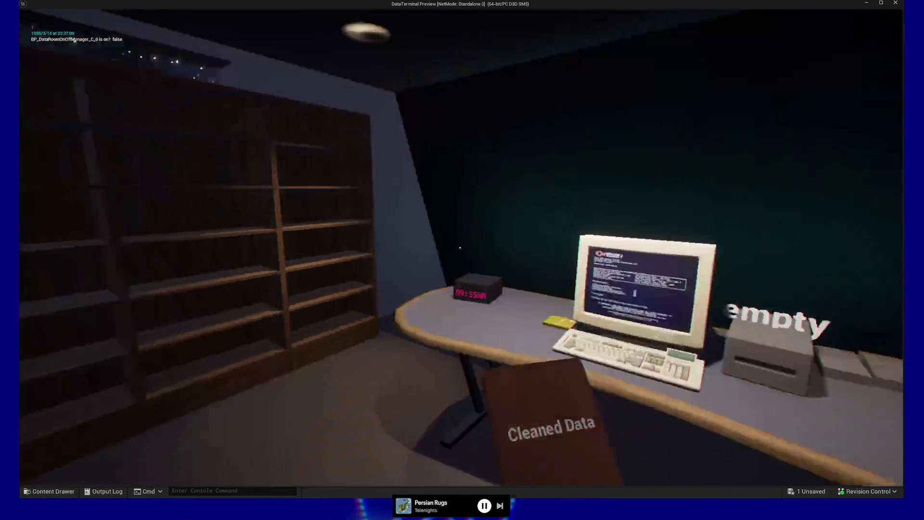
key("w")
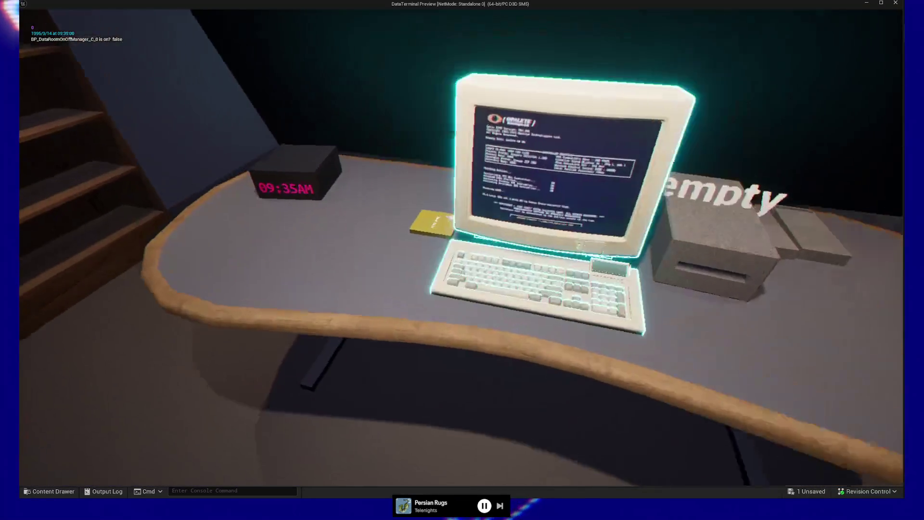
key("e")
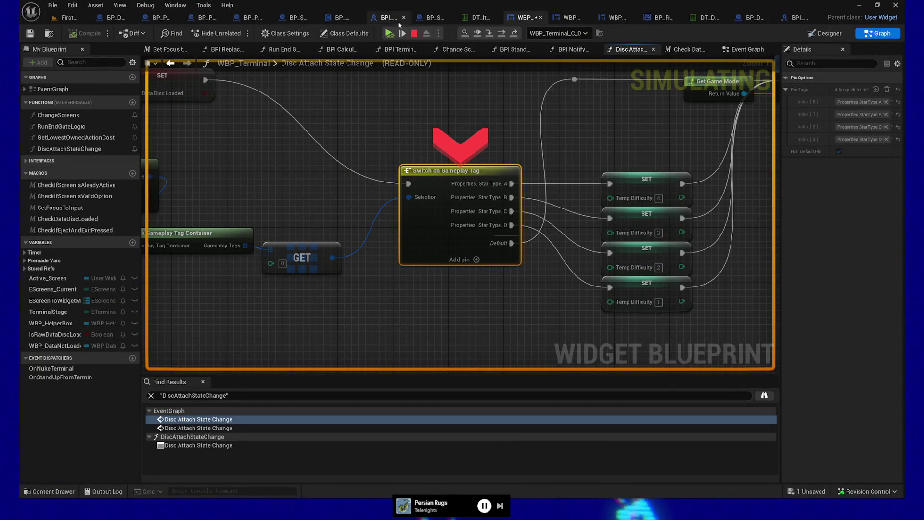
left_click(389, 32)
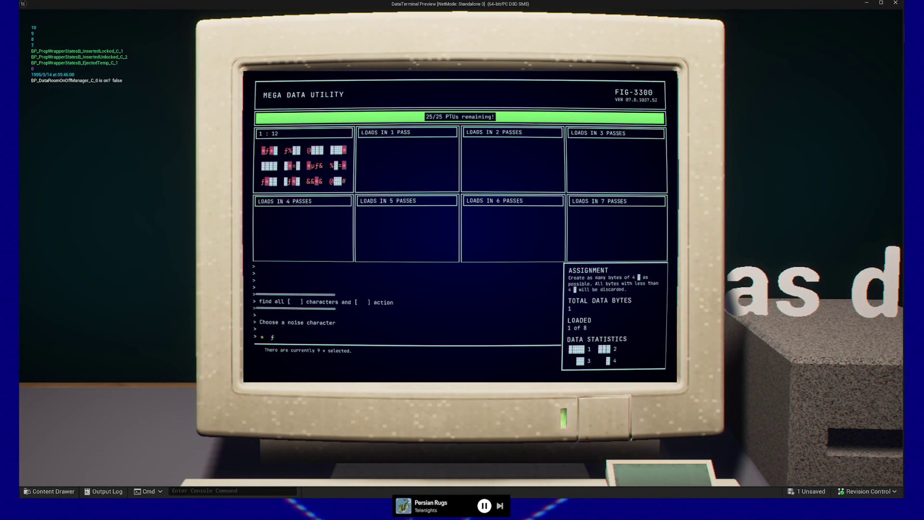
Alternate ƒ and * as noise characters and run the all-data action until 12 bytes are complete
left_click(273, 338)
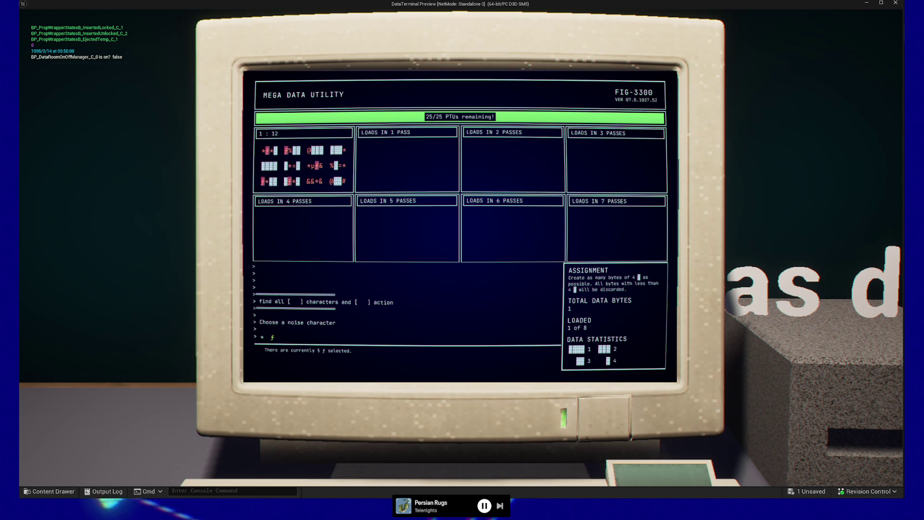
left_click(261, 337)
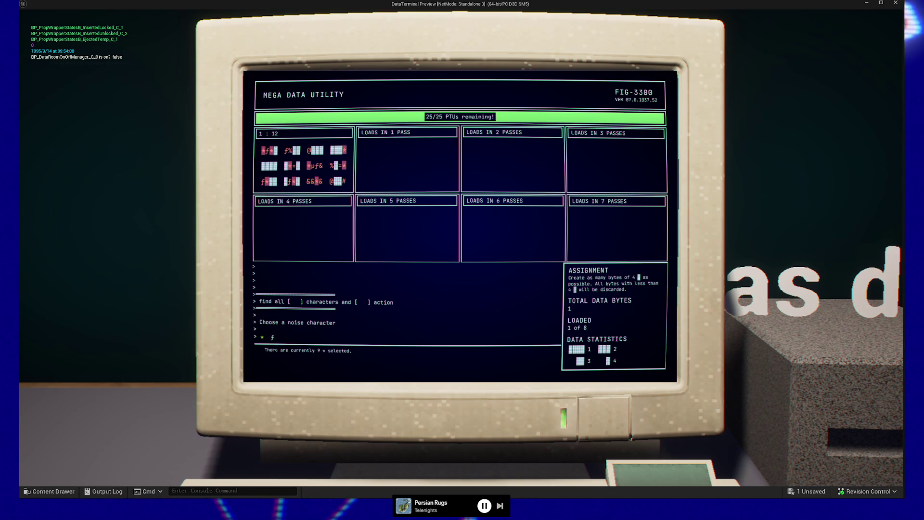
left_click(272, 338)
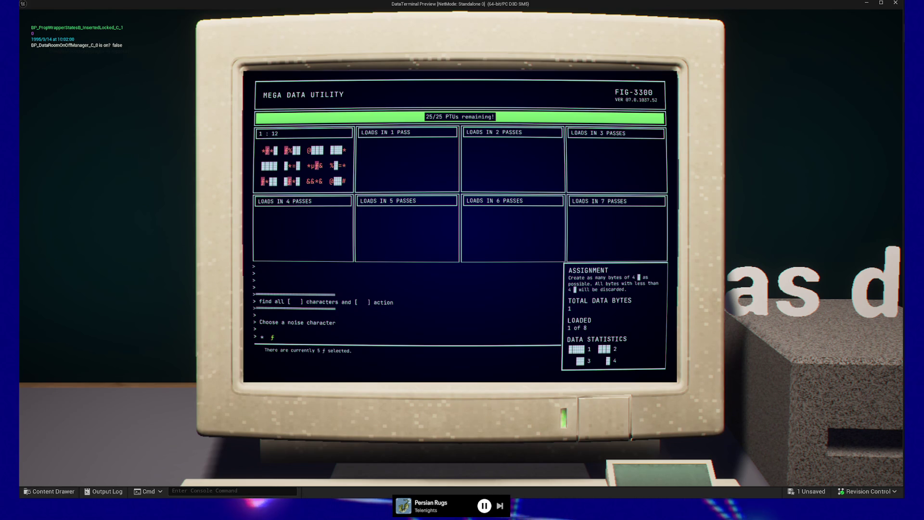
key("Return")
key("Return")
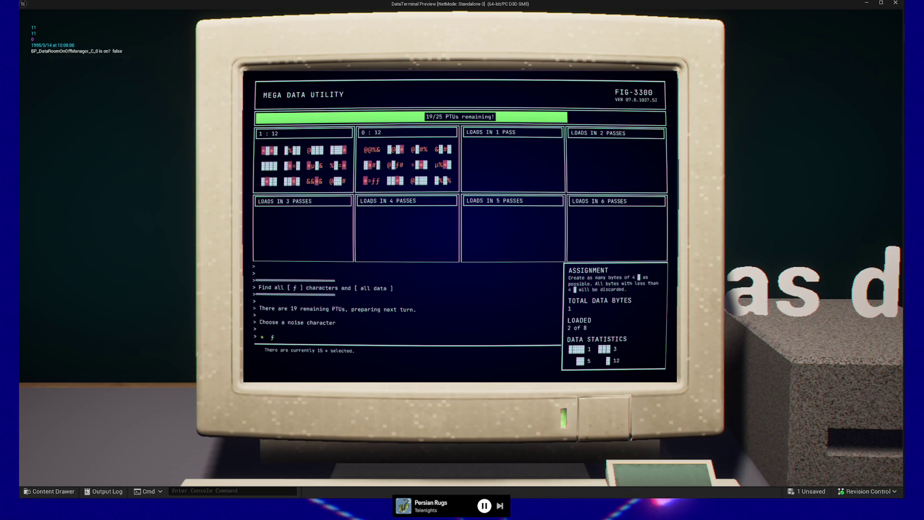
key("Left")
key("Return")
key("Return")
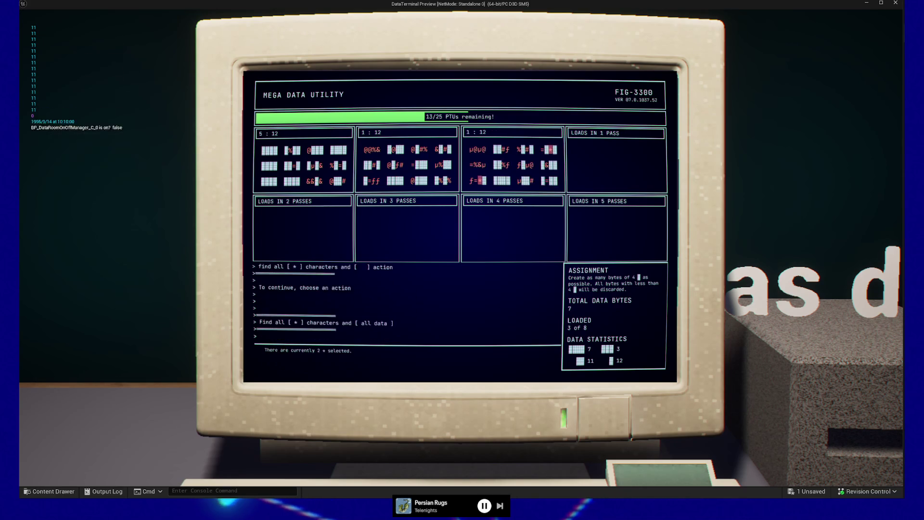
key("Return")
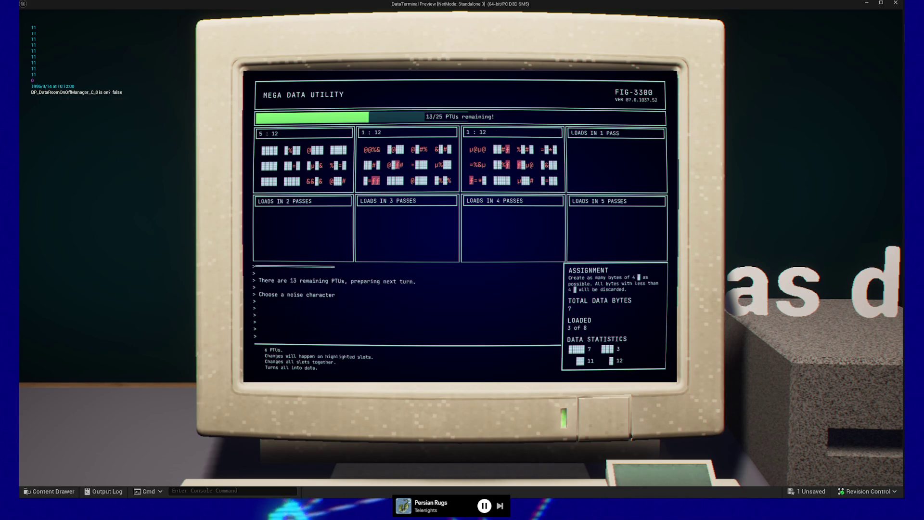
key("Return")
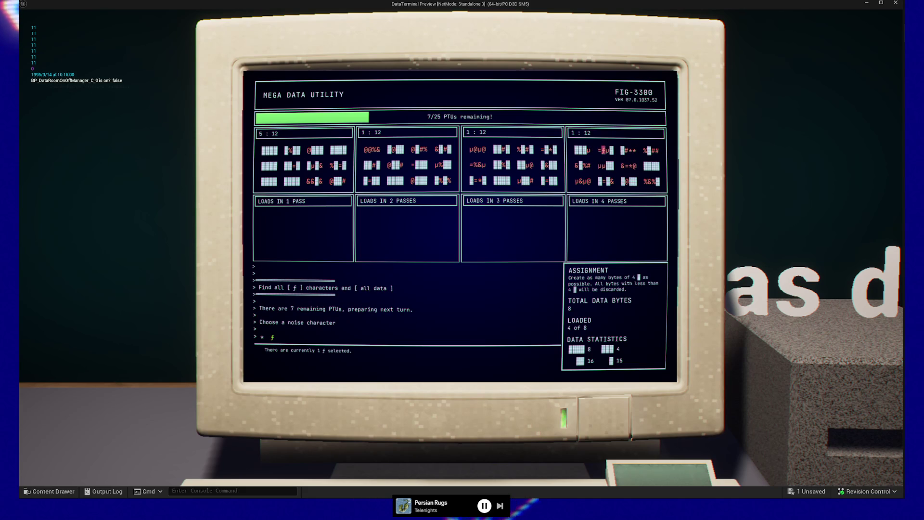
key("Return")
key("Return")
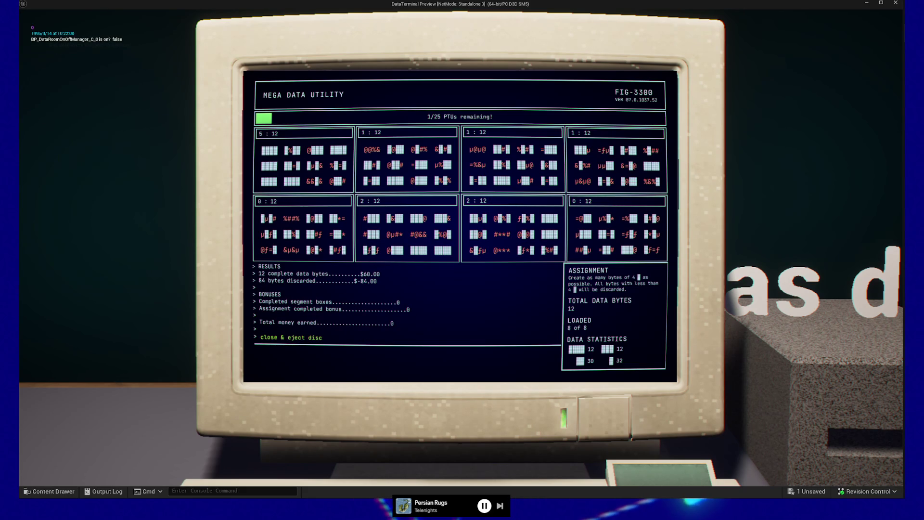
Eject the Cleaned Data disc, drop it on the floor, and pause the game
key("Return")
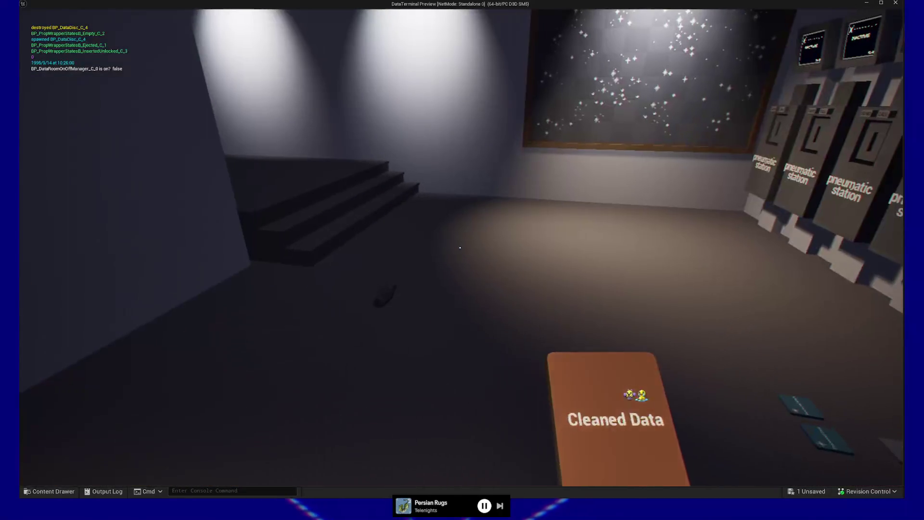
left_click(461, 247)
key("Escape")
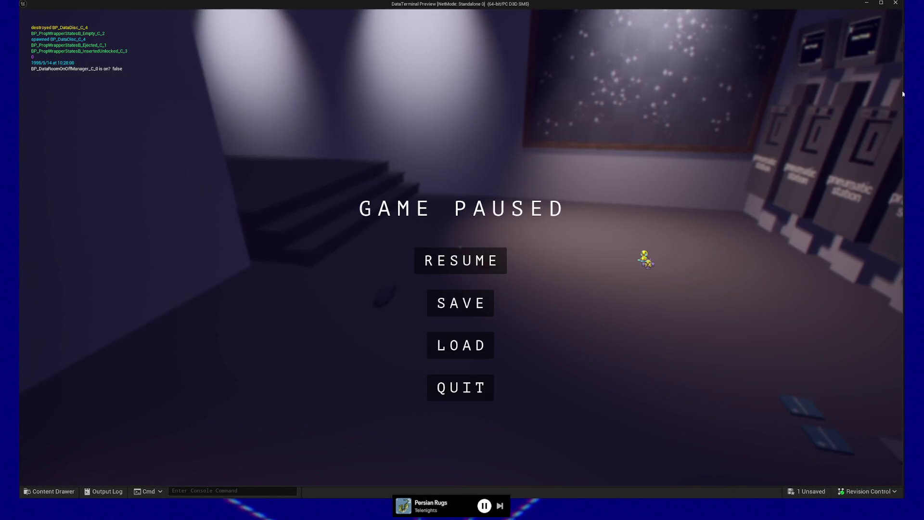